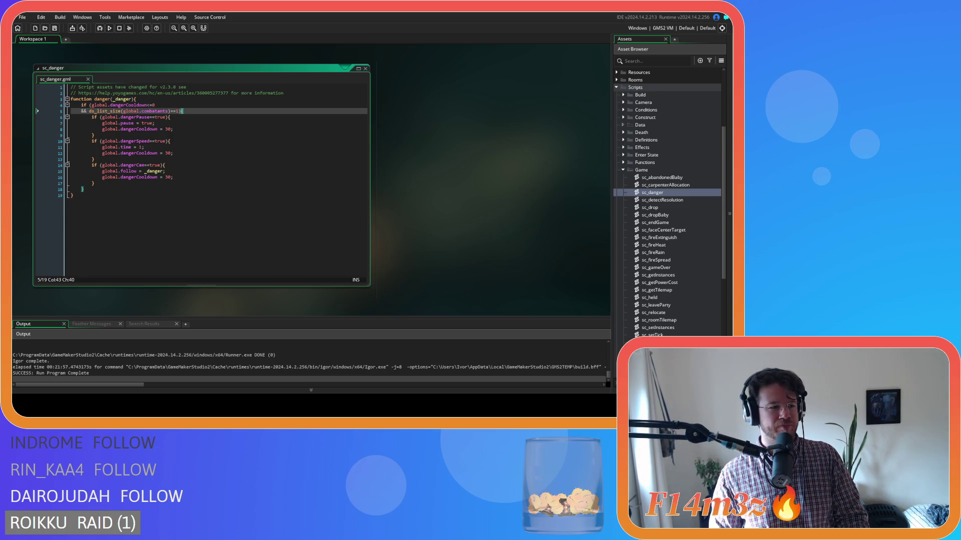
Wrap sc_danger's pause, speed and camera blocks in an if for global.dangerCooldown<=0 && ds_list_size(global.combatants)>=1
{"action": "left_click", "coordinate": [181, 208]}
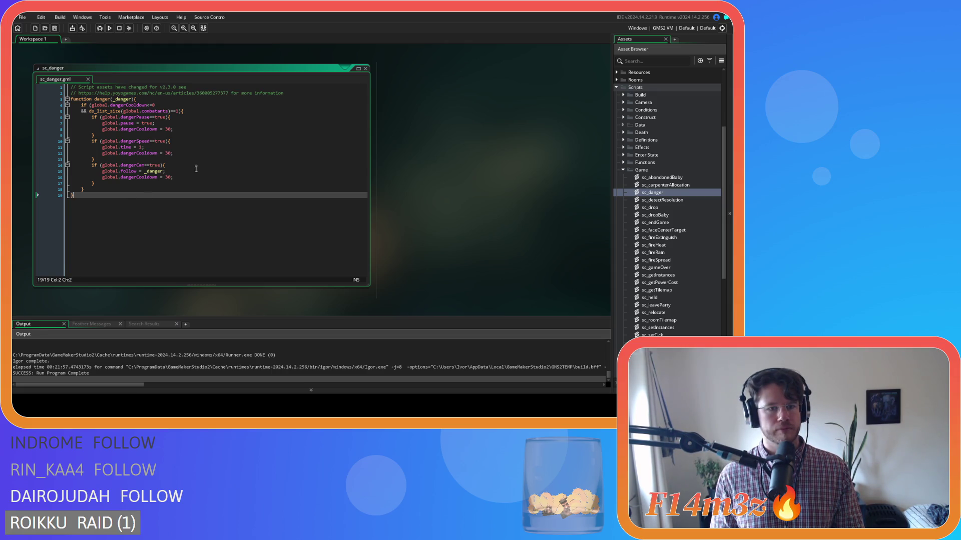
{"action": "left_click", "coordinate": [265, 147]}
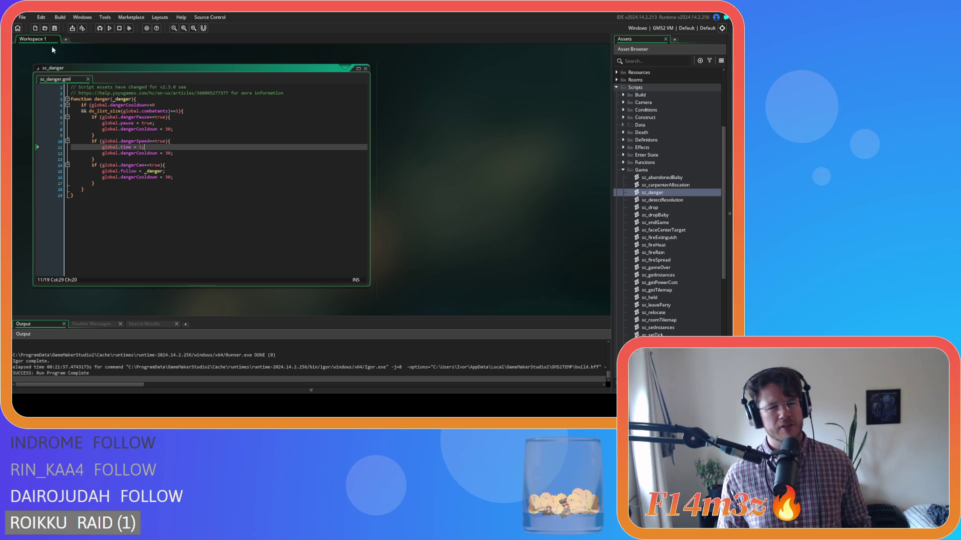
Add a global.pause false check to sc_danger's if condition, then save and run with F5
{"action": "mouse_move", "coordinate": [141, 111]}
{"action": "left_mouse_down"}
{"action": "mouse_move", "coordinate": [155, 179]}
{"action": "mouse_move", "coordinate": [145, 112]}
{"action": "mouse_move", "coordinate": [141, 172]}
{"action": "left_mouse_up"}
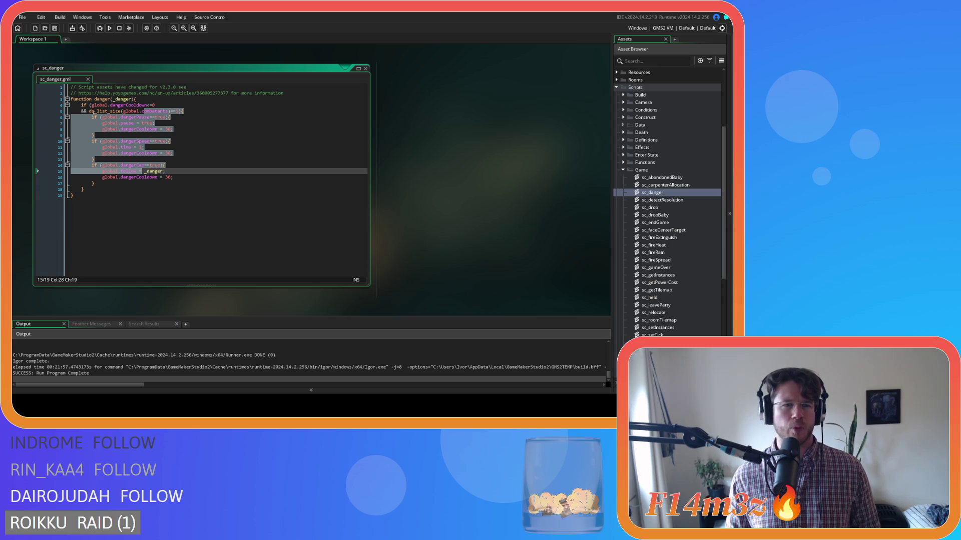
{"action": "mouse_move", "coordinate": [94, 112]}
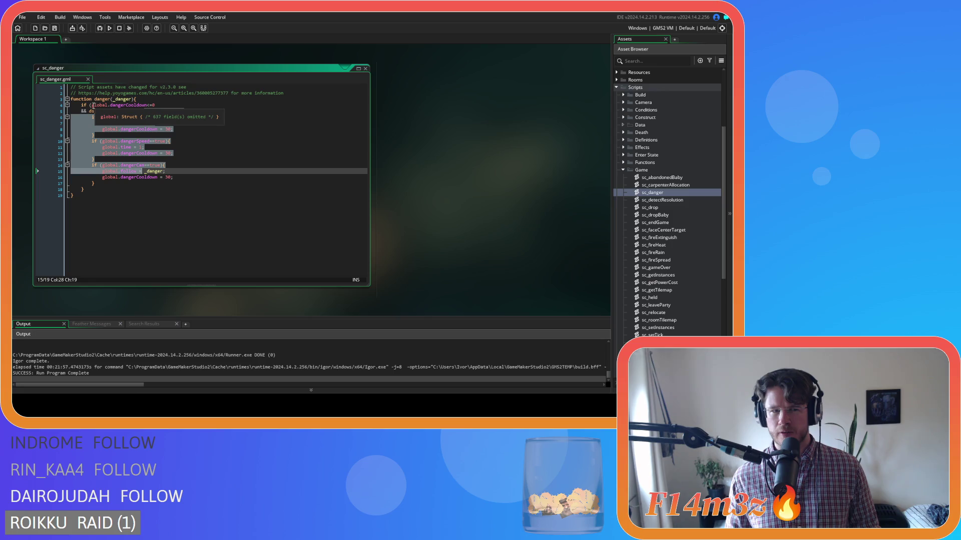
{"action": "left_click", "coordinate": [92, 105]}
{"action": "key", "text": "Return"}
{"action": "mouse_move", "coordinate": [164, 113]}
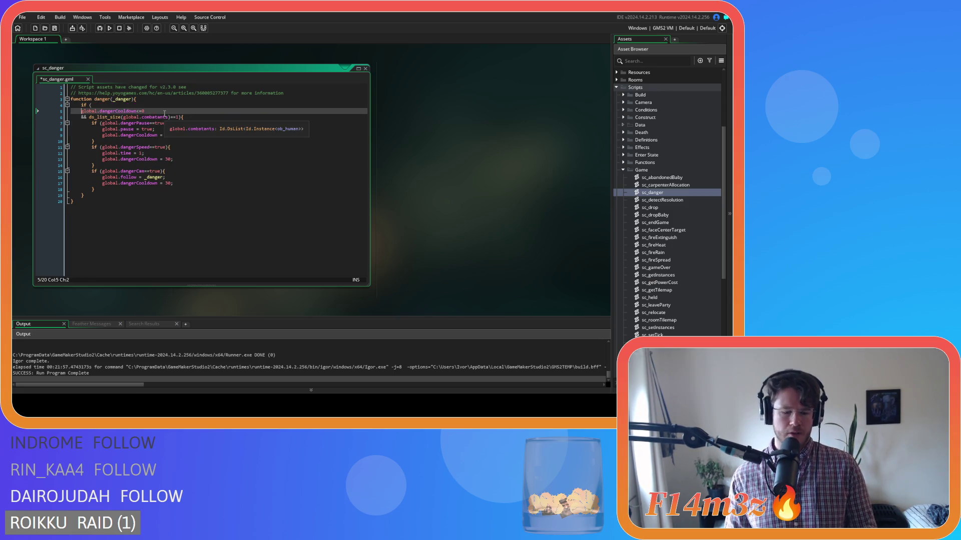
{"action": "type", "text": "(&&"}
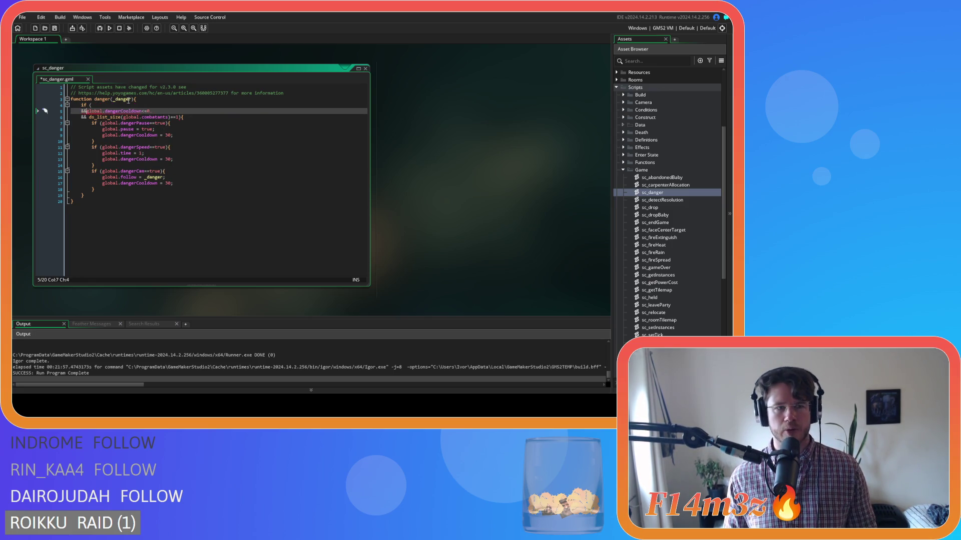
{"action": "left_click", "coordinate": [155, 104]}
{"action": "type", "text": "global."}
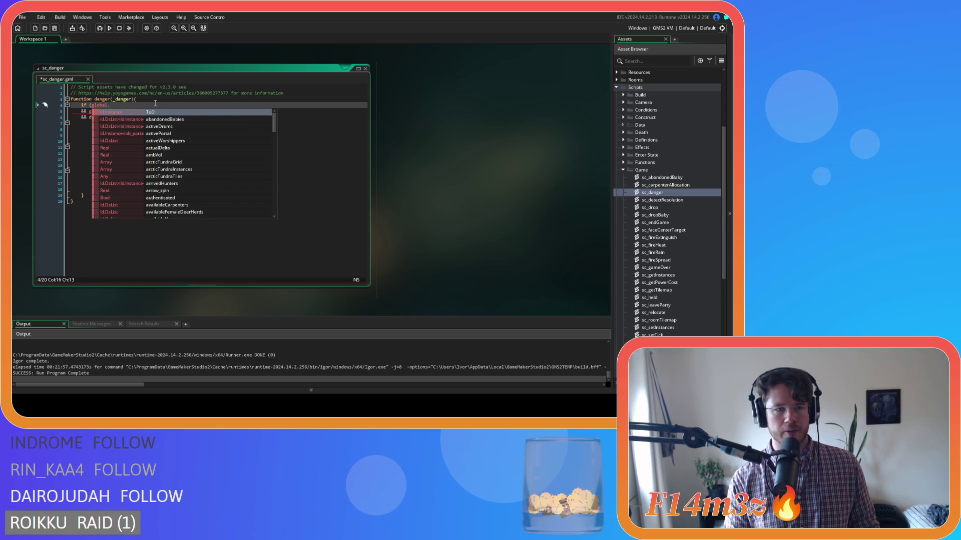
{"action": "type", "text": "pause "}
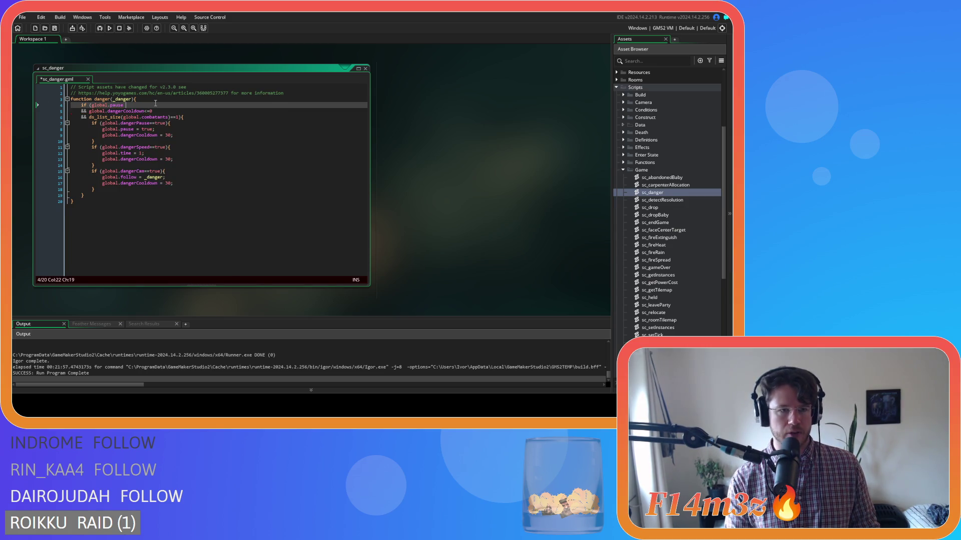
{"action": "type", "text": "lse"}
{"action": "key", "text": "F5"}
{"action": "key", "text": "Down"}
{"action": "key", "text": "Down"}
{"action": "key", "text": "Down"}
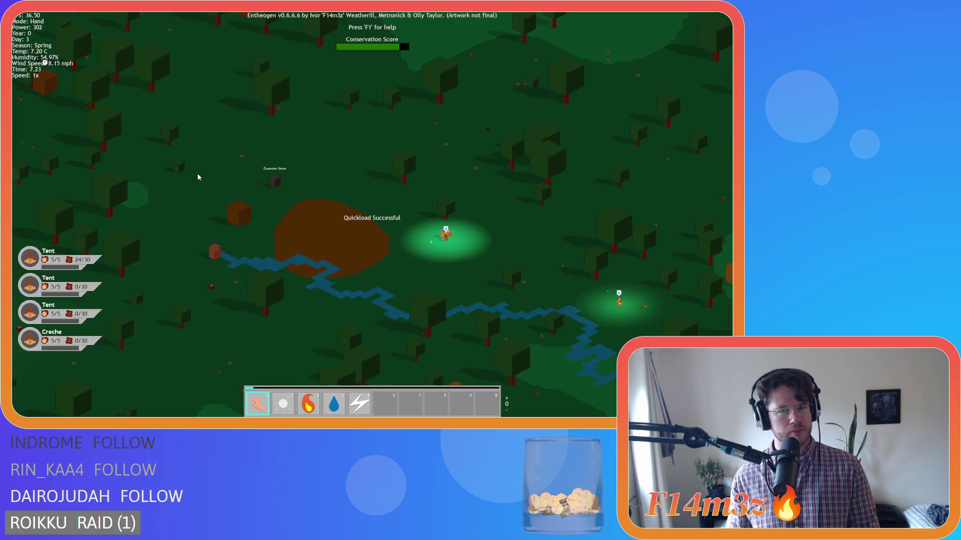
Pan around the settlement tents, storage area and river toward the grizzly bears
{"action": "key", "text": "a"}
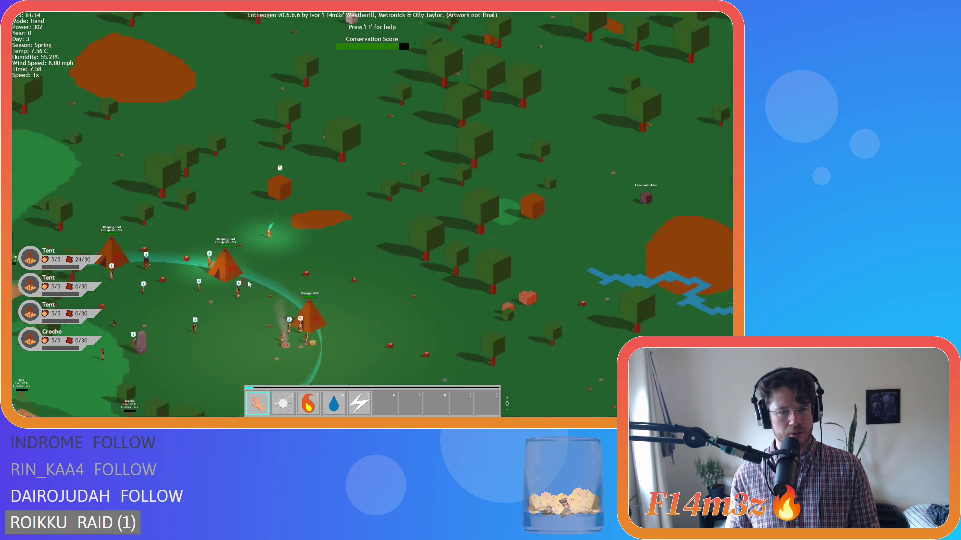
{"action": "key", "text": "a"}
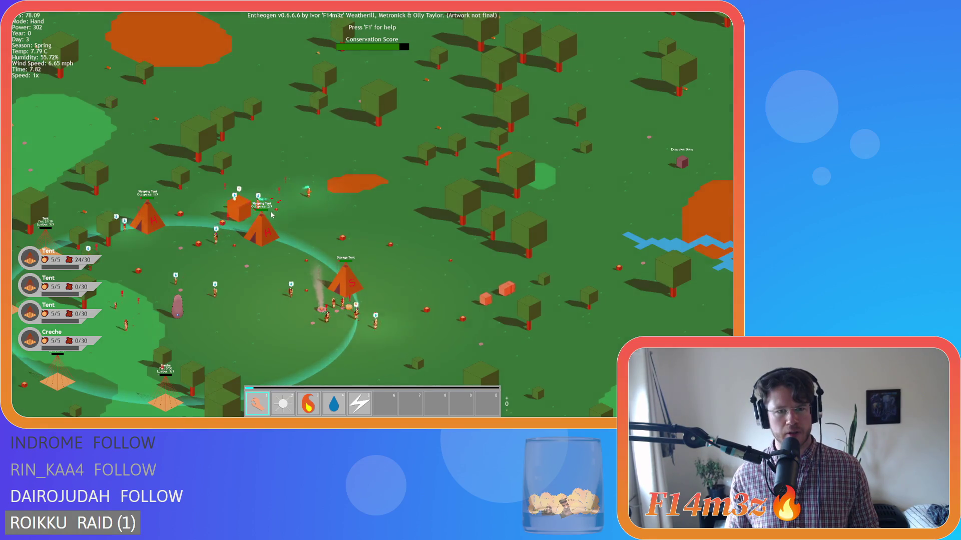
{"action": "key", "text": "a"}
{"action": "key", "text": "s"}
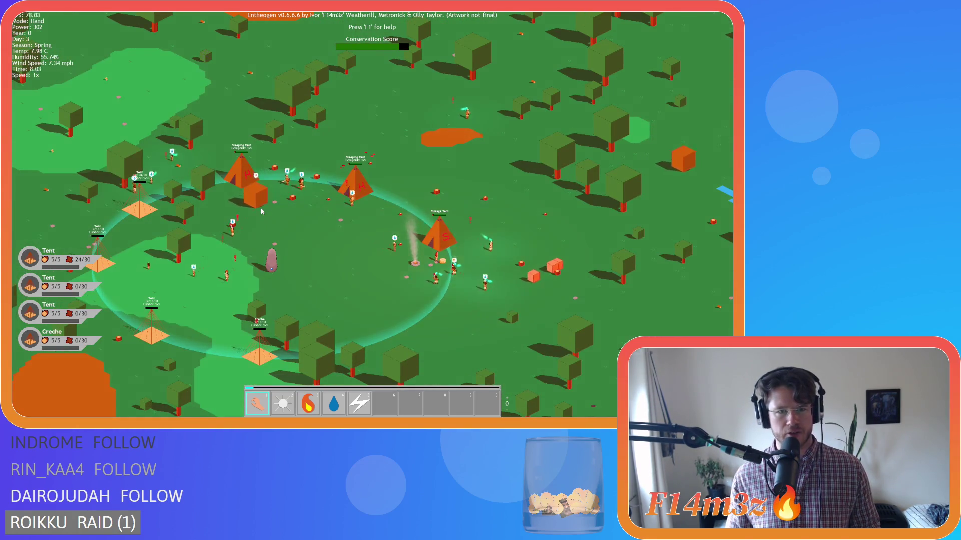
{"action": "key", "text": "d"}
{"action": "key", "text": "w"}
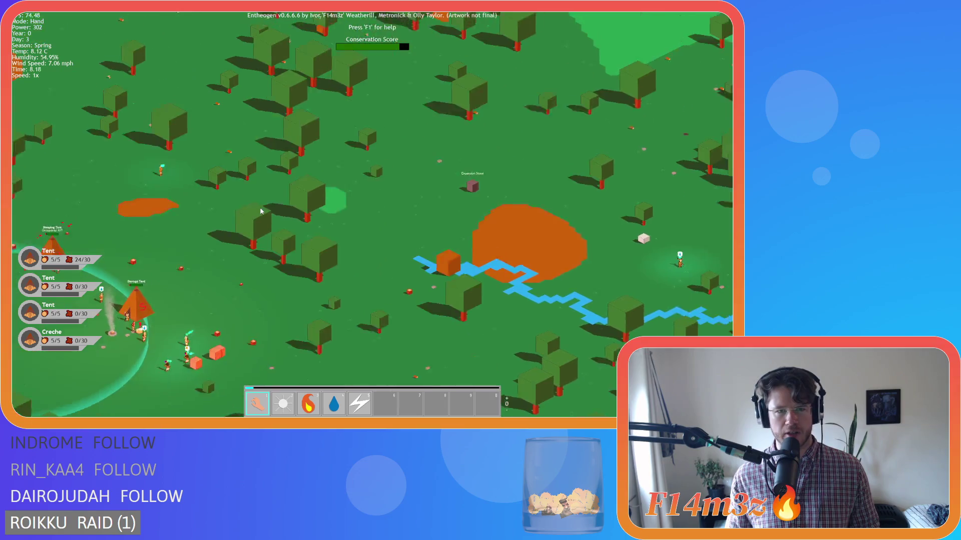
{"action": "key", "text": "s"}
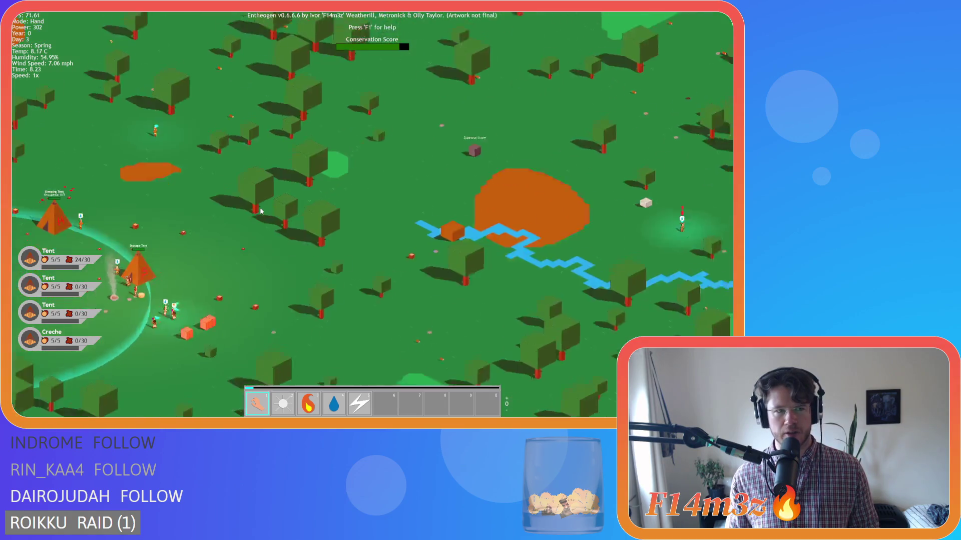
{"action": "key", "text": "a"}
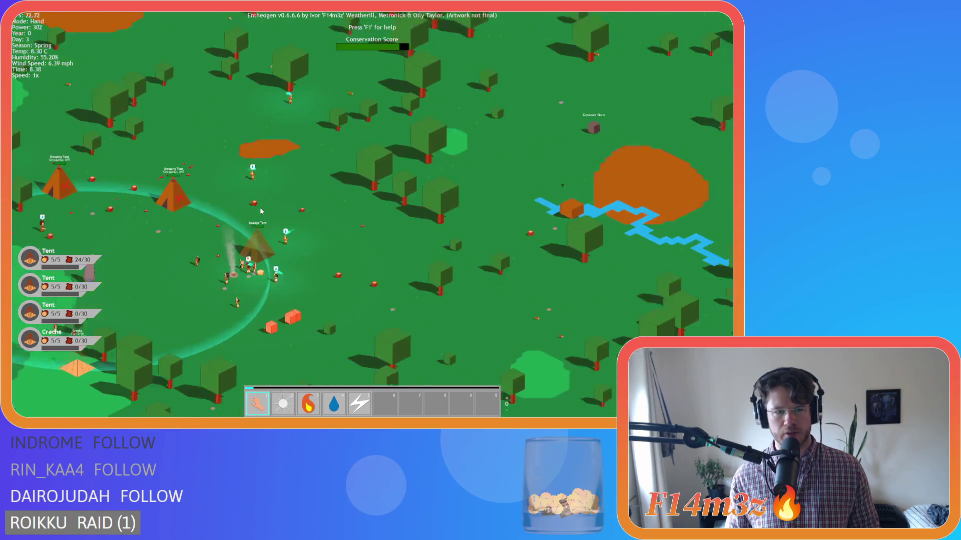
{"action": "key", "text": "s"}
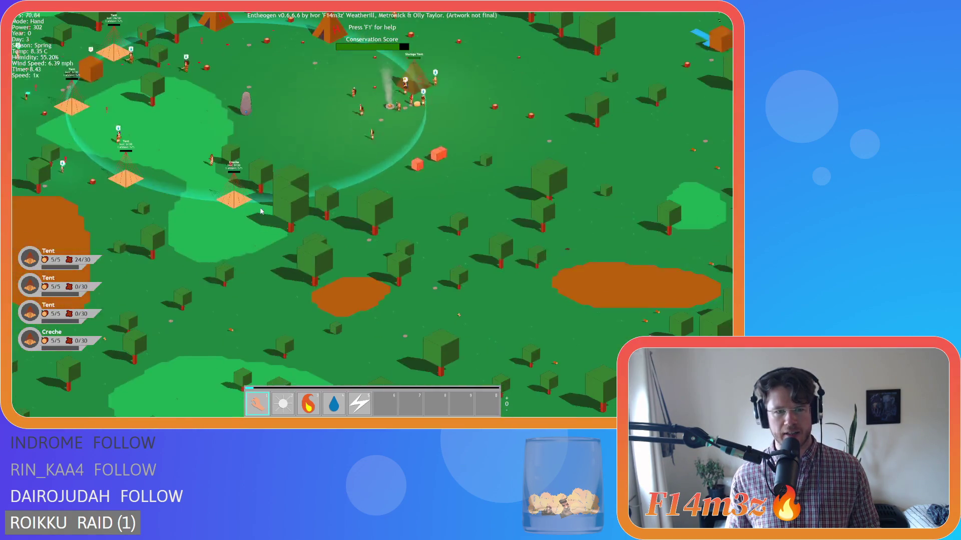
{"action": "key", "text": "a"}
{"action": "key", "text": "w"}
{"action": "key", "text": "d"}
{"action": "key", "text": "s"}
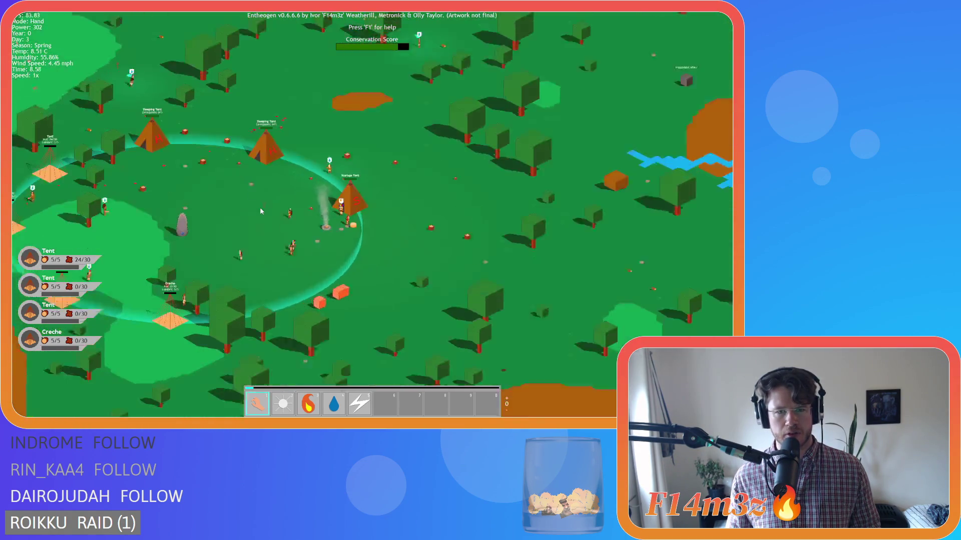
{"action": "key", "text": "s"}
{"action": "key", "text": "d"}
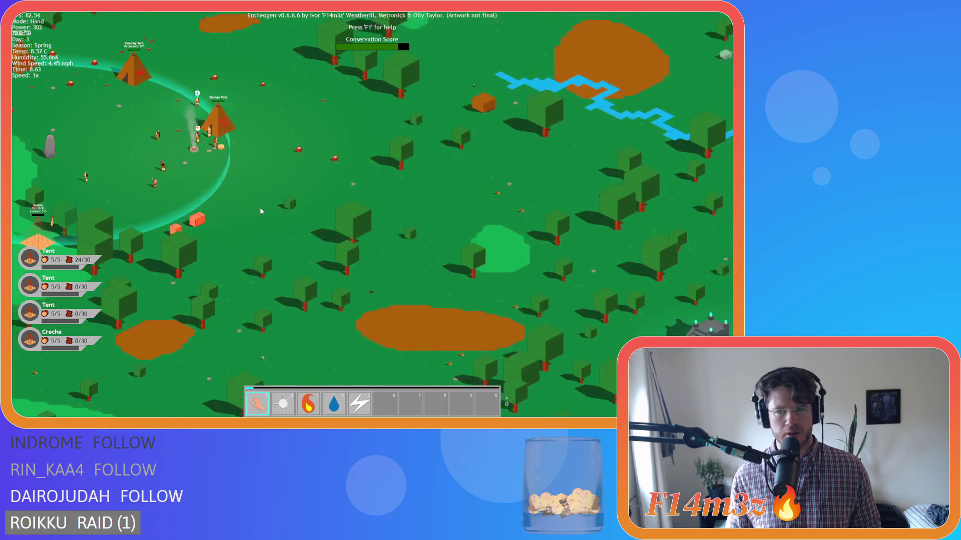
{"action": "key", "text": "w"}
{"action": "key", "text": "a"}
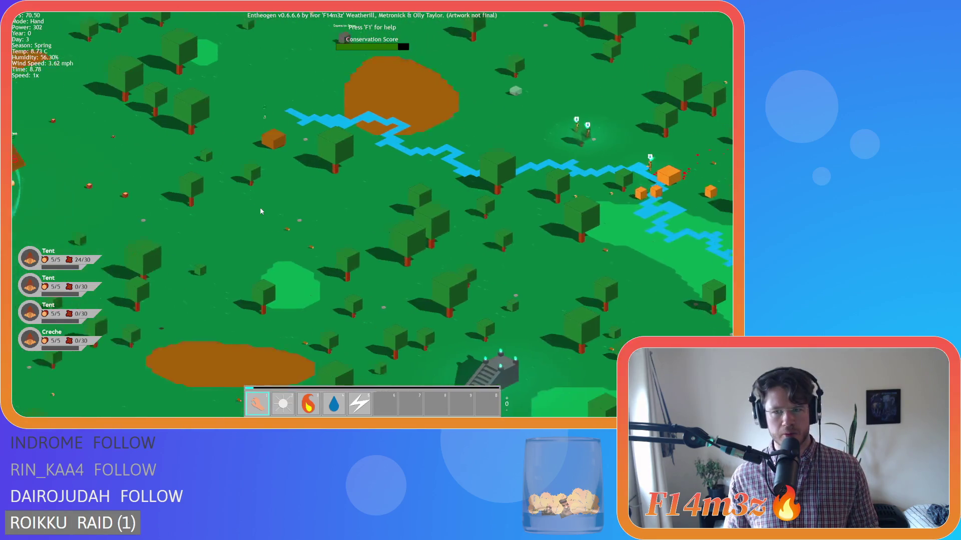
{"action": "key", "text": "d"}
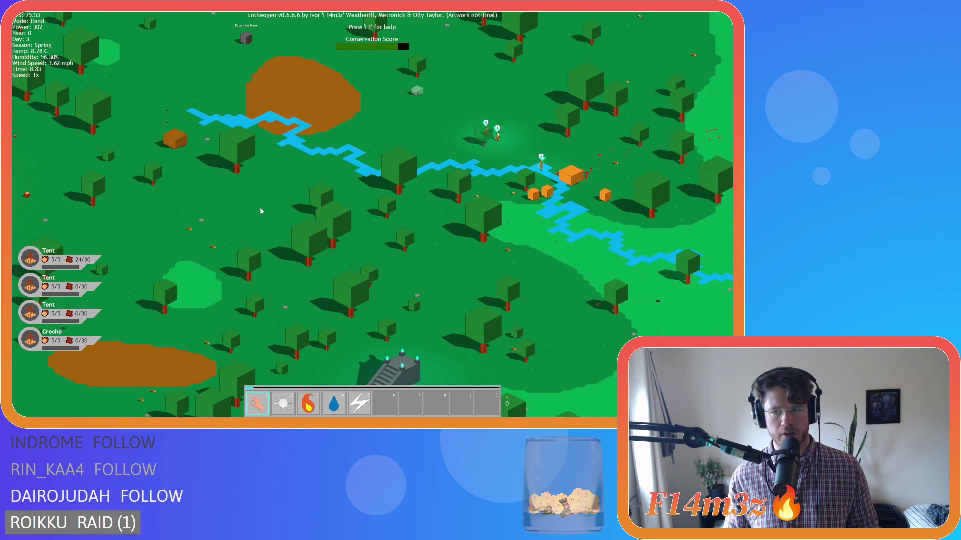
{"action": "key", "text": "w"}
{"action": "key", "text": "a"}
{"action": "key", "text": "d"}
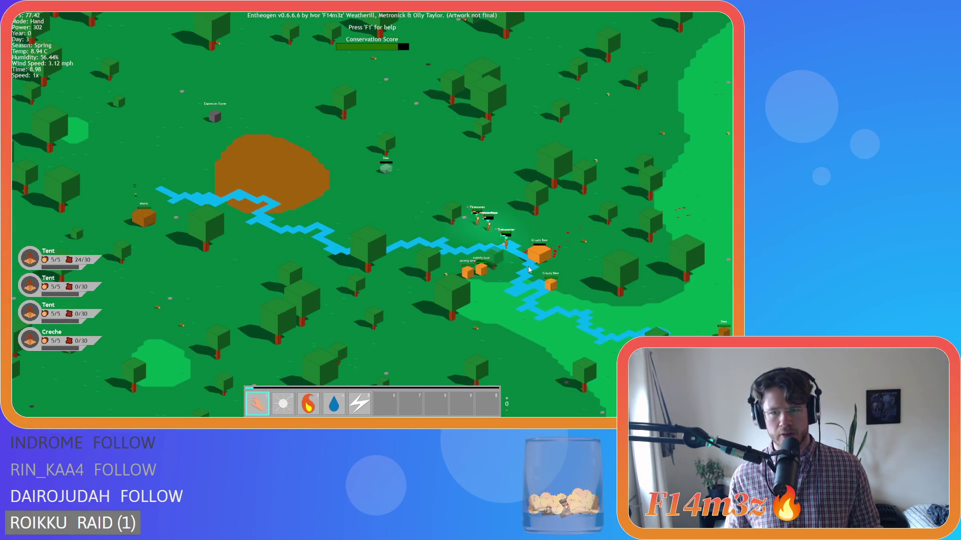
Zoom over the river and settlement ring, then pan to the moose near the expansion stone
{"action": "scroll", "coordinate": [528, 270], "scroll_direction": "up", "scroll_amount": 1}
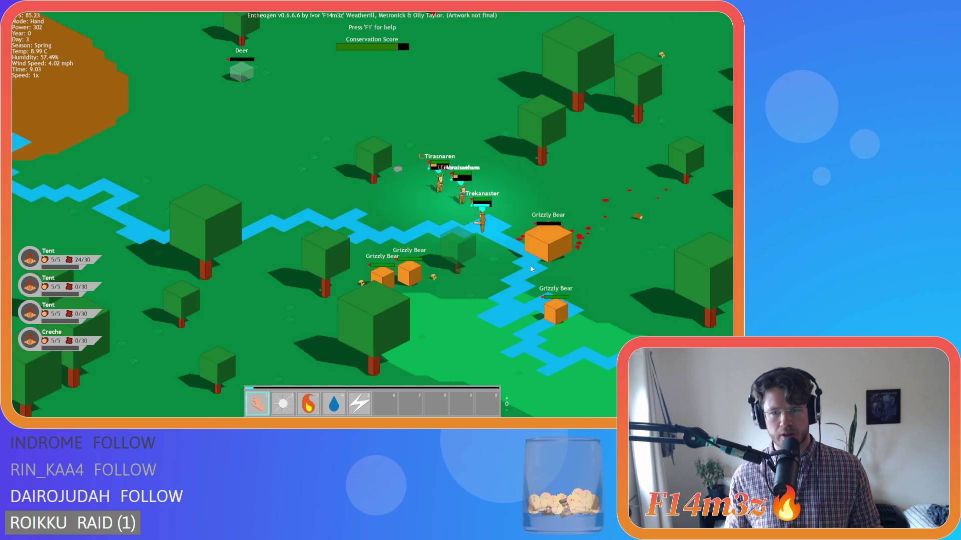
{"action": "scroll", "coordinate": [529, 270], "scroll_direction": "down", "scroll_amount": 2}
{"action": "scroll", "coordinate": [531, 269], "scroll_direction": "up", "scroll_amount": 1}
{"action": "key", "text": "a"}
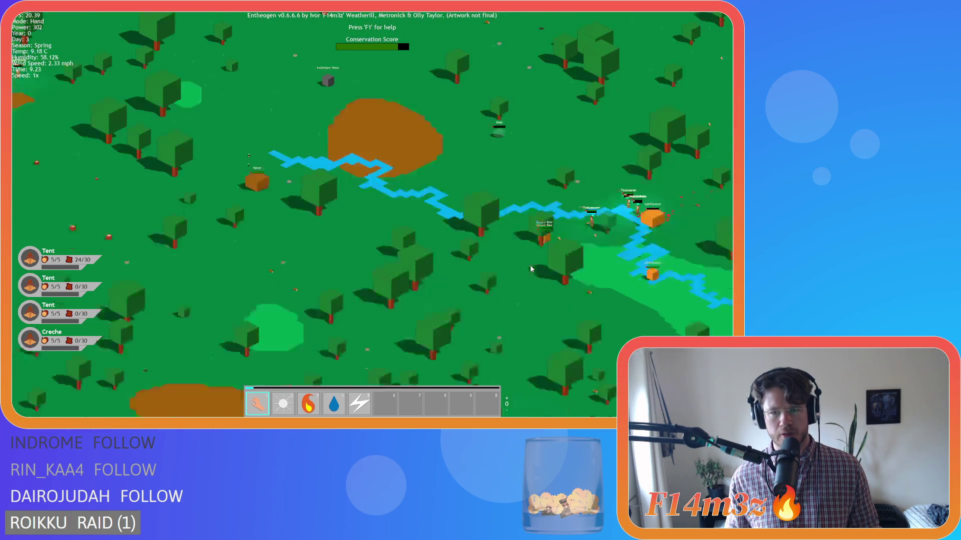
{"action": "key", "text": "a"}
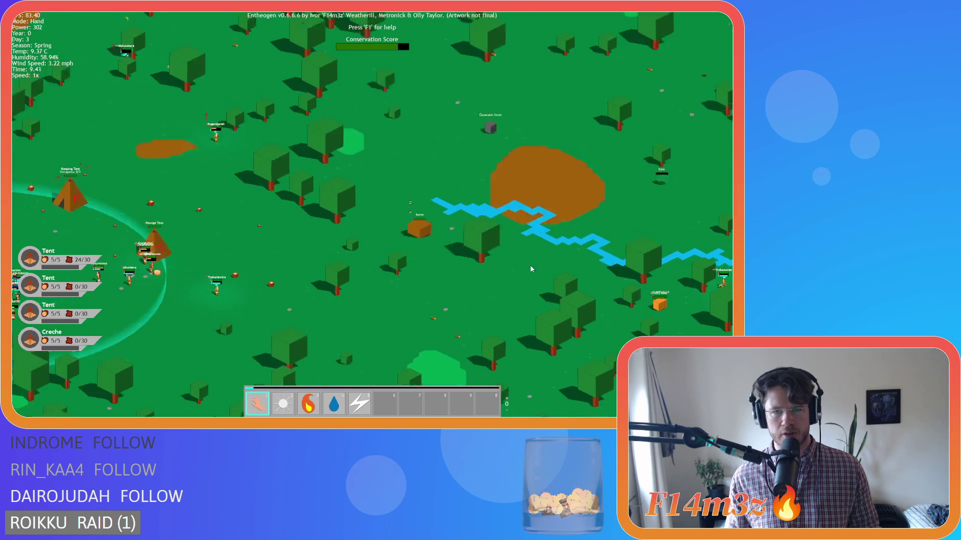
{"action": "scroll", "coordinate": [530, 265], "scroll_direction": "up", "scroll_amount": 2}
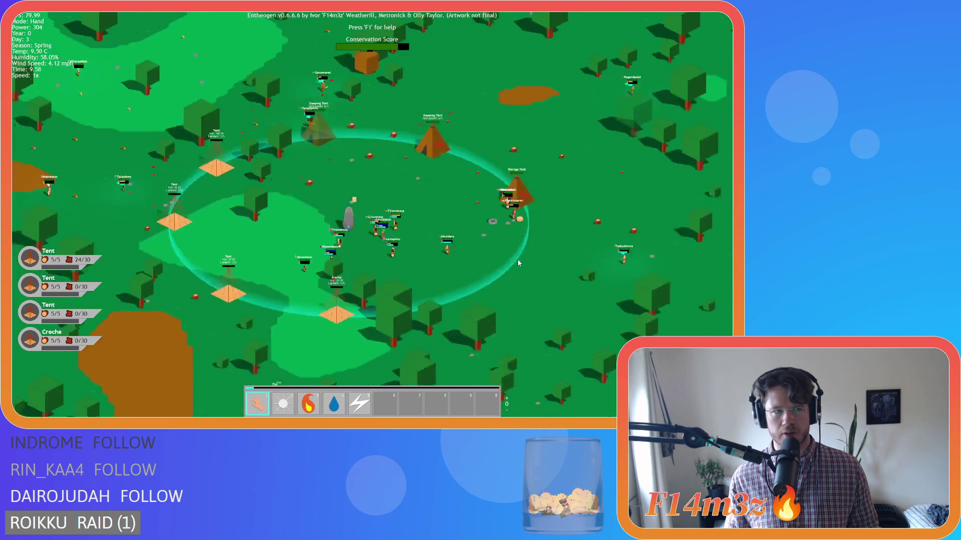
{"action": "scroll", "coordinate": [517, 259], "scroll_direction": "up", "scroll_amount": 1}
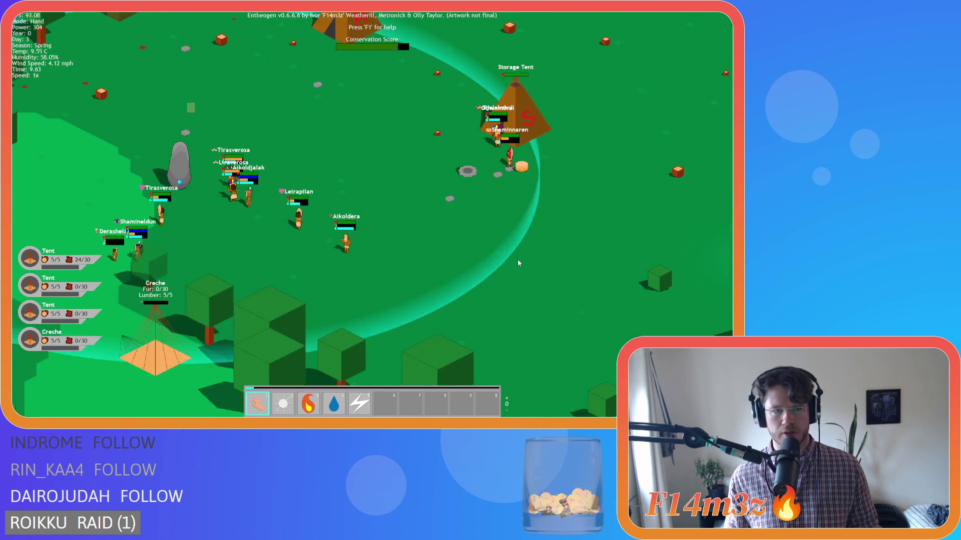
{"action": "scroll", "coordinate": [518, 260], "scroll_direction": "down", "scroll_amount": 2}
{"action": "scroll", "coordinate": [516, 258], "scroll_direction": "up", "scroll_amount": 1}
{"action": "key", "text": "d"}
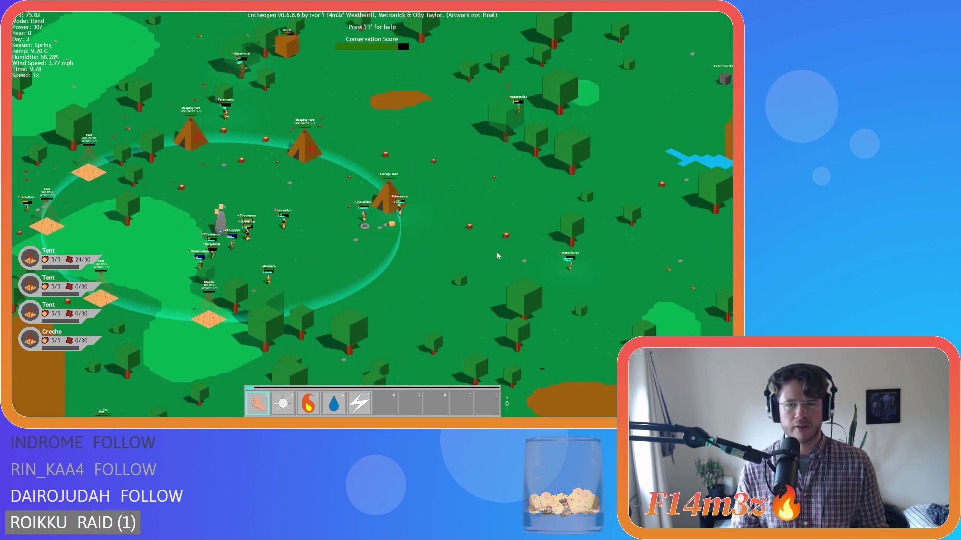
{"action": "key", "text": "a"}
{"action": "key", "text": "w"}
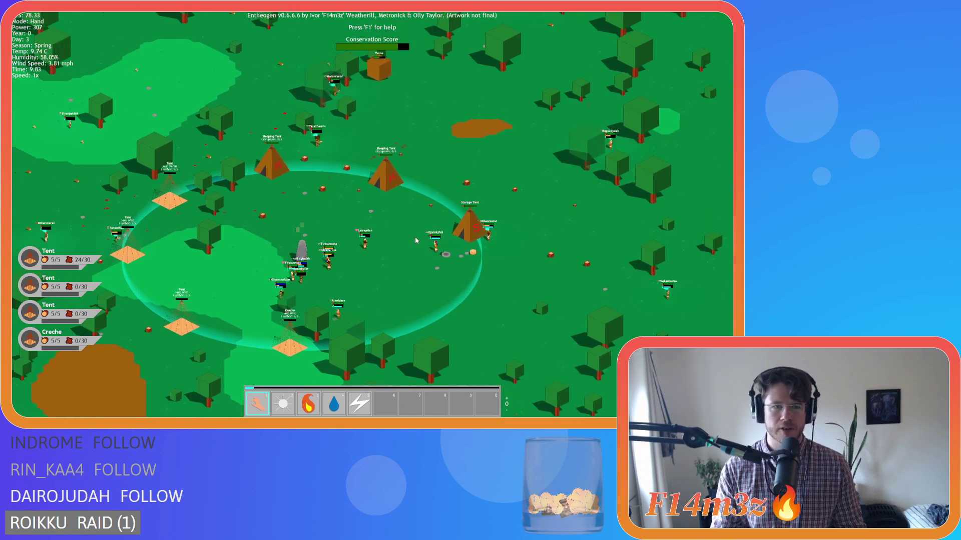
{"action": "key", "text": "d"}
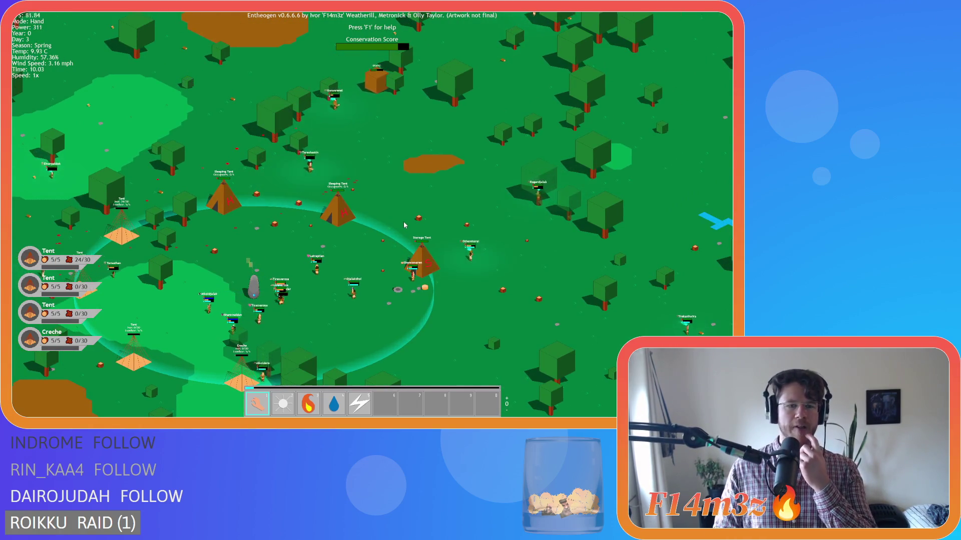
{"action": "key", "text": "w"}
{"action": "key", "text": "d"}
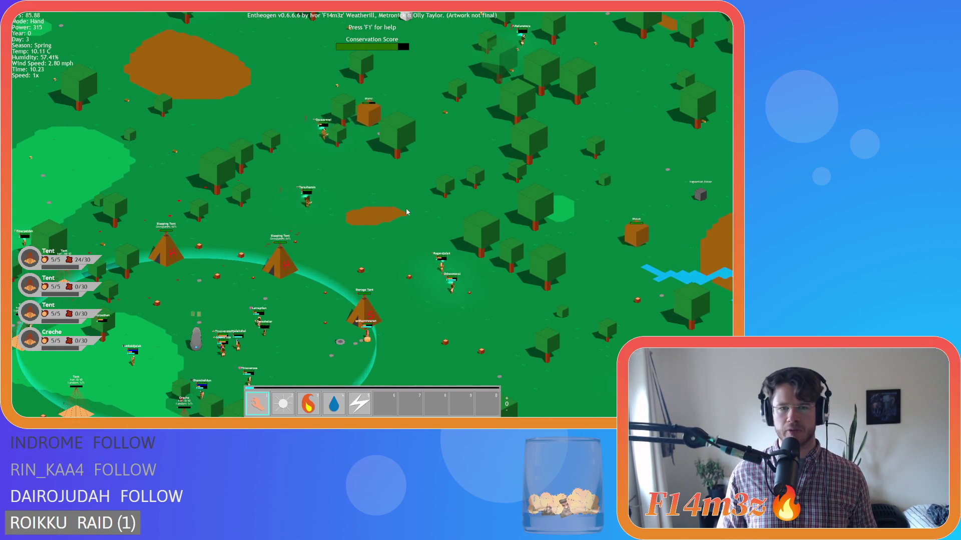
{"action": "key", "text": "w"}
{"action": "key", "text": "d"}
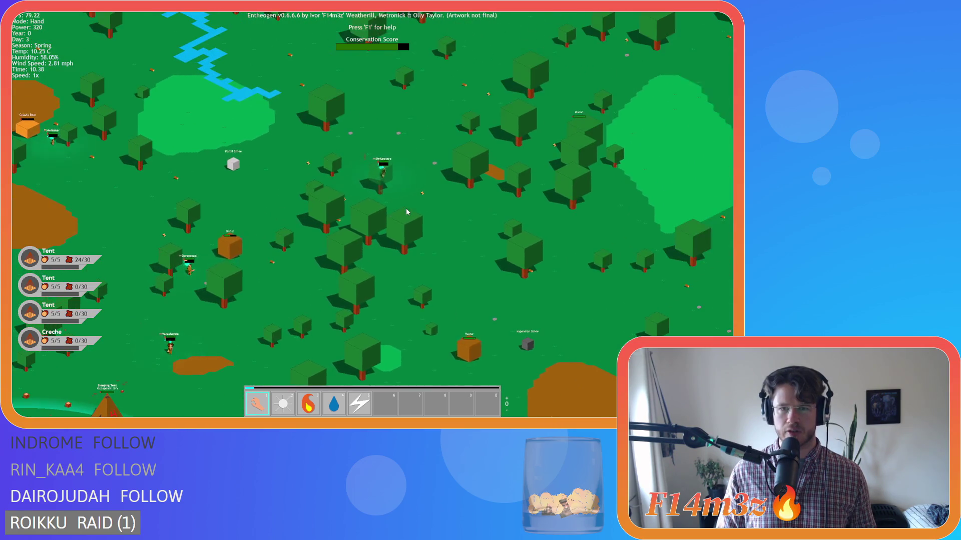
{"action": "key", "text": "s"}
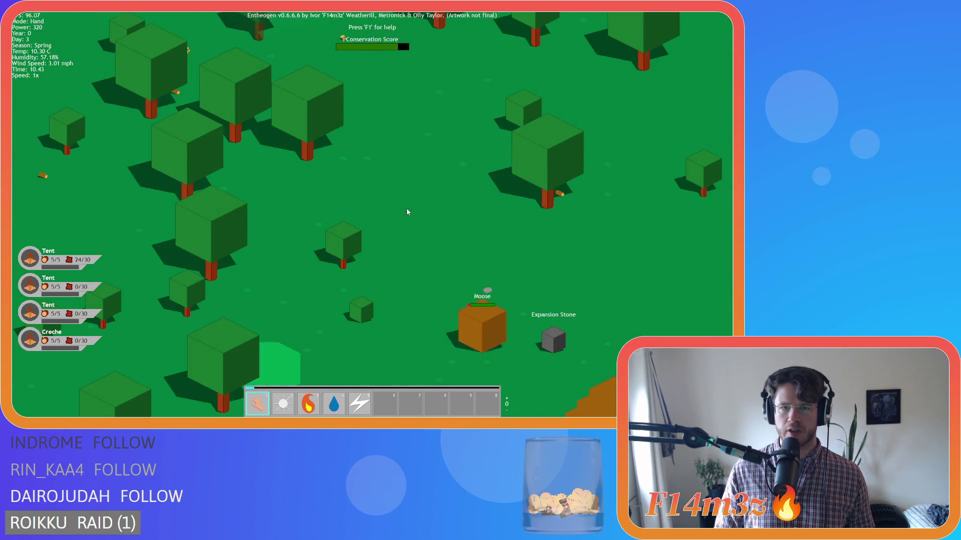
{"action": "key", "text": "d"}
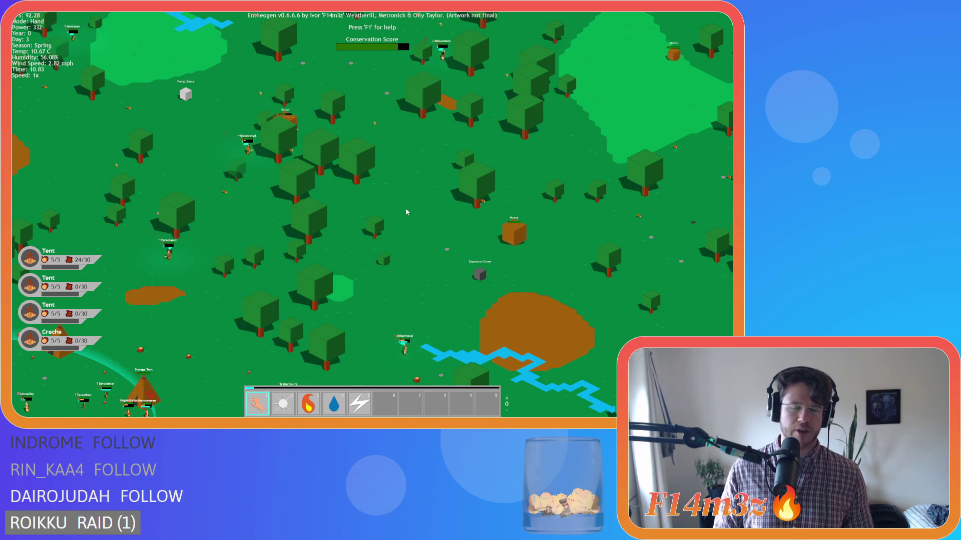
Pause on the moose, zoom in, and pan near Goranrenal to bring the wolves into view
{"action": "key", "text": "space"}
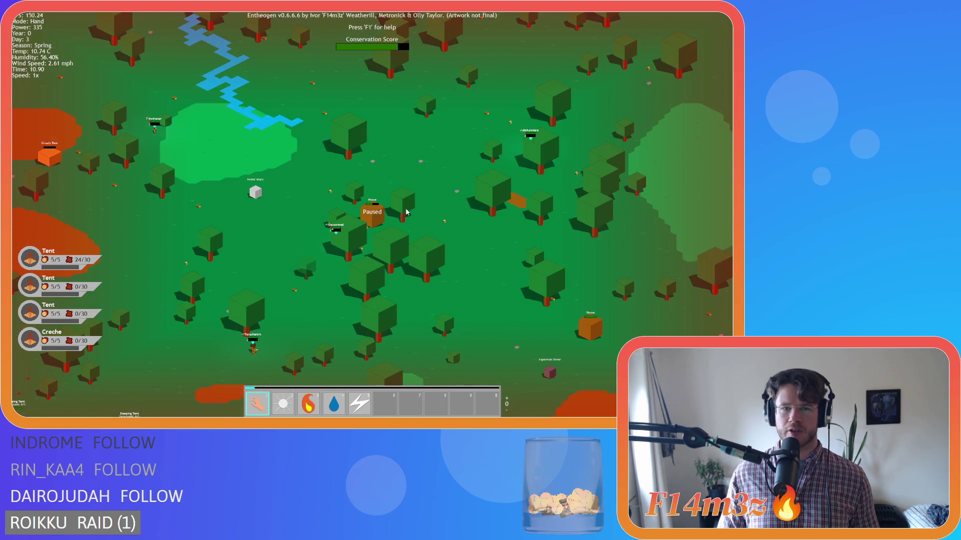
{"action": "scroll", "coordinate": [382, 237], "scroll_direction": "up", "scroll_amount": 5}
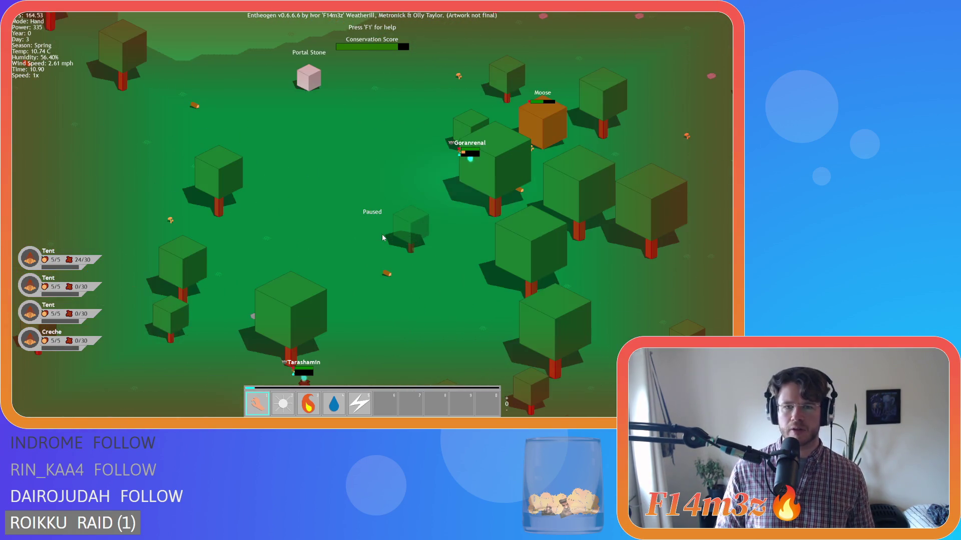
{"action": "scroll", "coordinate": [383, 238], "scroll_direction": "down", "scroll_amount": 5}
{"action": "scroll", "coordinate": [382, 237], "scroll_direction": "up", "scroll_amount": 5}
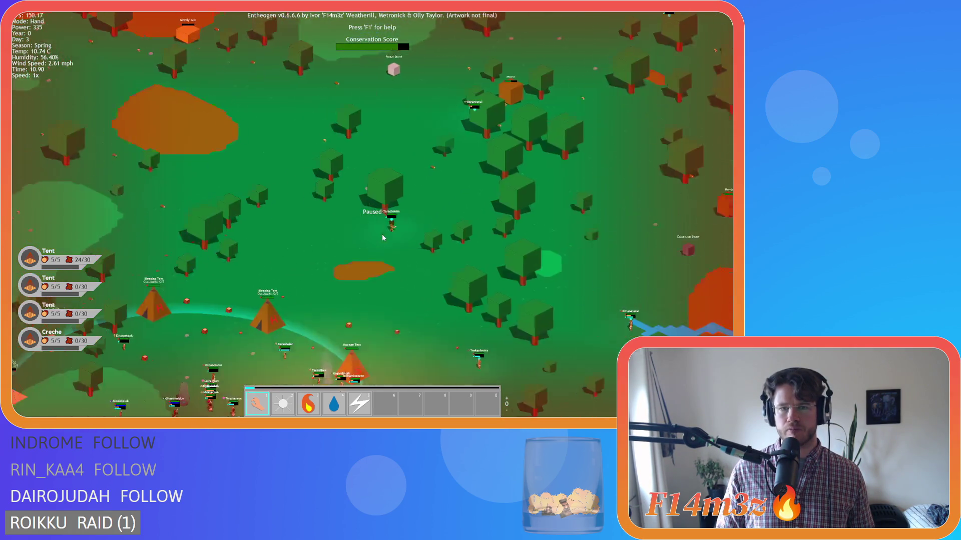
{"action": "scroll", "coordinate": [382, 238], "scroll_direction": "up", "scroll_amount": 2}
{"action": "scroll", "coordinate": [392, 229], "scroll_direction": "down", "scroll_amount": 5}
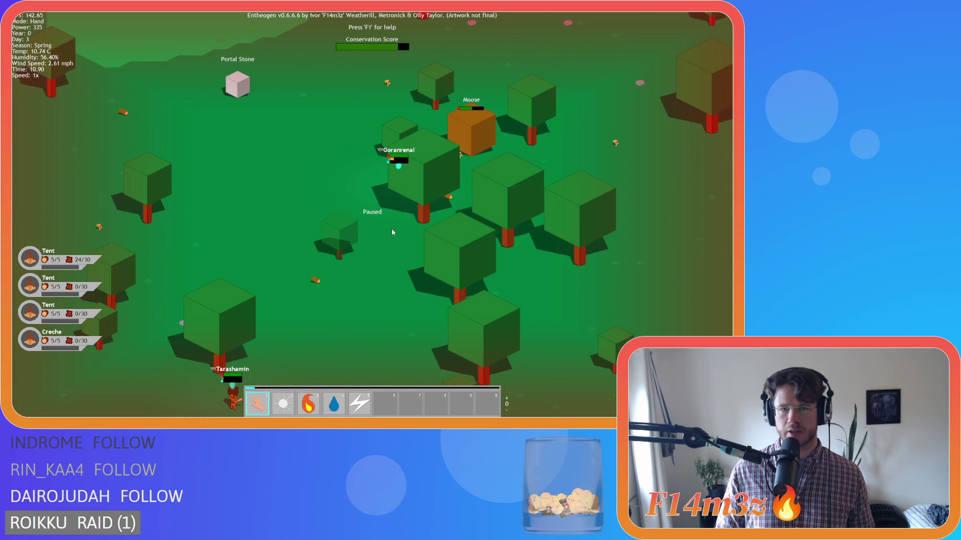
{"action": "scroll", "coordinate": [391, 229], "scroll_direction": "up", "scroll_amount": 4}
{"action": "scroll", "coordinate": [391, 230], "scroll_direction": "down", "scroll_amount": 5}
{"action": "scroll", "coordinate": [391, 229], "scroll_direction": "up", "scroll_amount": 5}
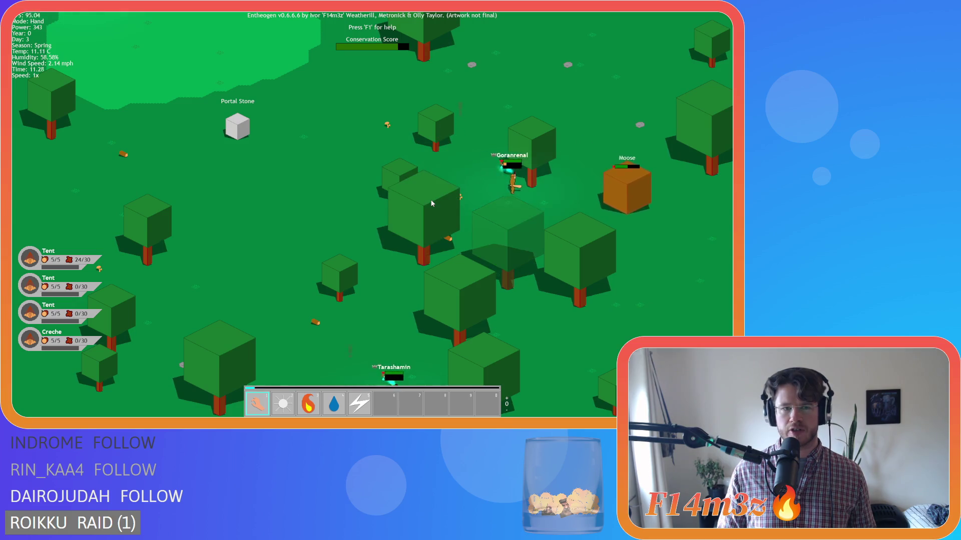
{"action": "key", "text": "d"}
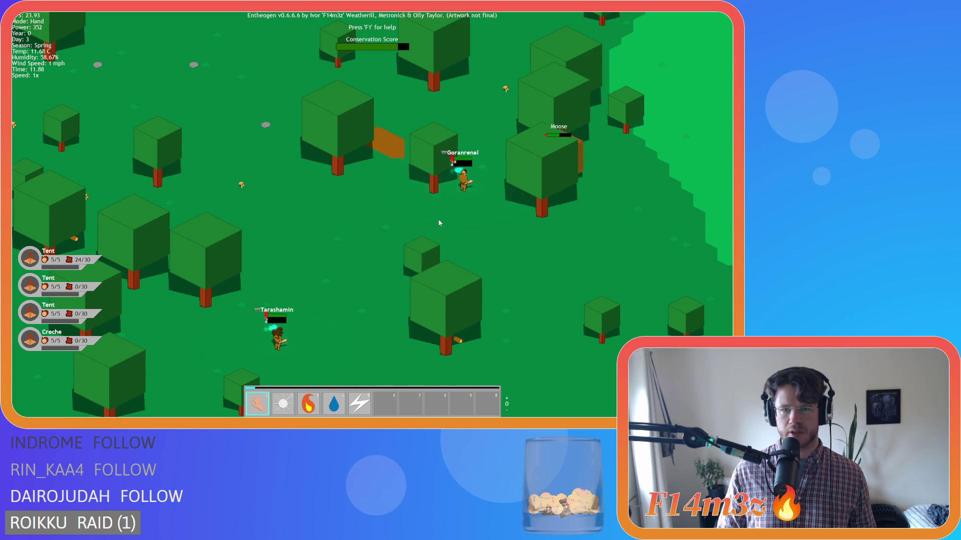
{"action": "key", "text": "d"}
{"action": "key", "text": "w"}
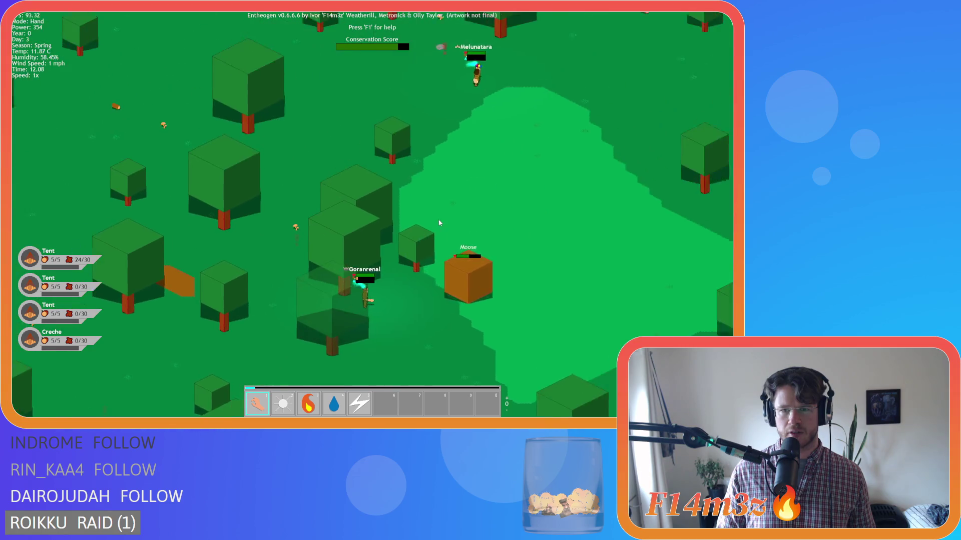
{"action": "key", "text": "s"}
{"action": "key", "text": "d"}
{"action": "key", "text": "w"}
{"action": "key", "text": "s"}
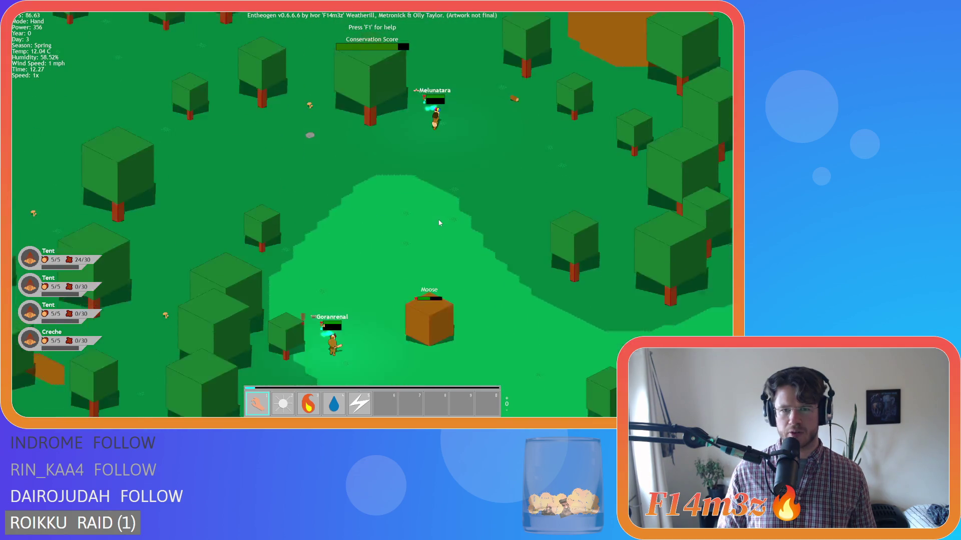
{"action": "key", "text": "s"}
{"action": "key", "text": "w"}
{"action": "key", "text": "s"}
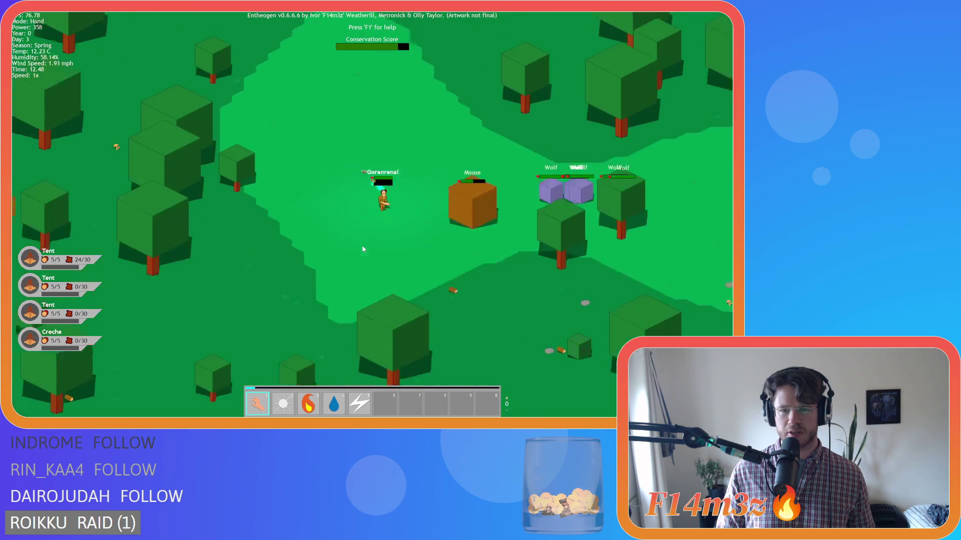
Jump to the village and villager Tarashamin, look around the village and lake, then quit
{"action": "key", "text": "s"}
{"action": "key", "text": "space"}
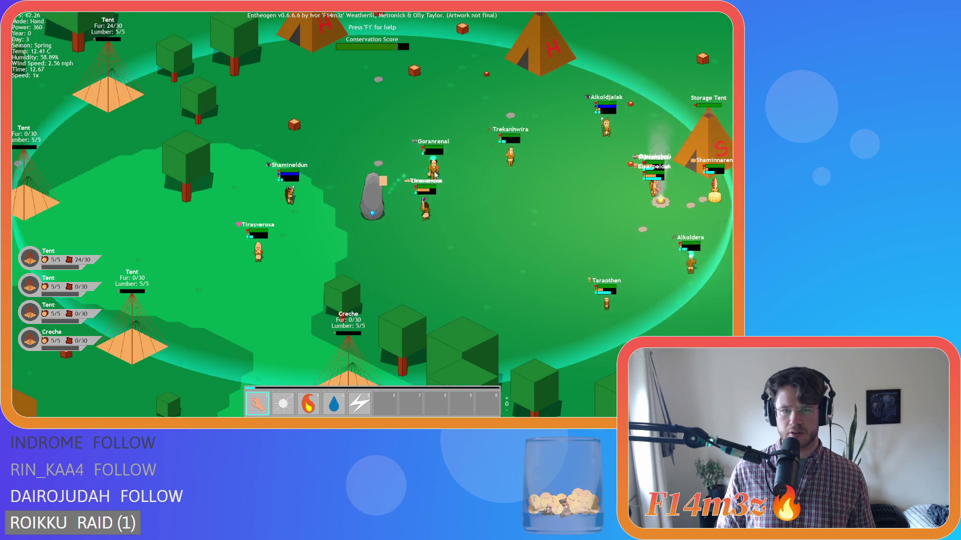
{"action": "key", "text": "Tab"}
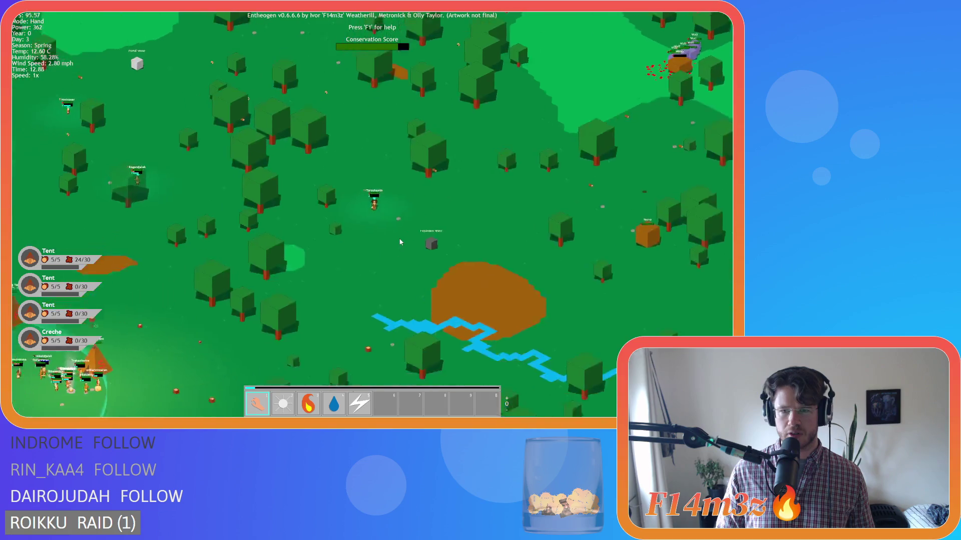
{"action": "key", "text": "space"}
{"action": "scroll", "coordinate": [400, 242], "scroll_direction": "up", "scroll_amount": 2}
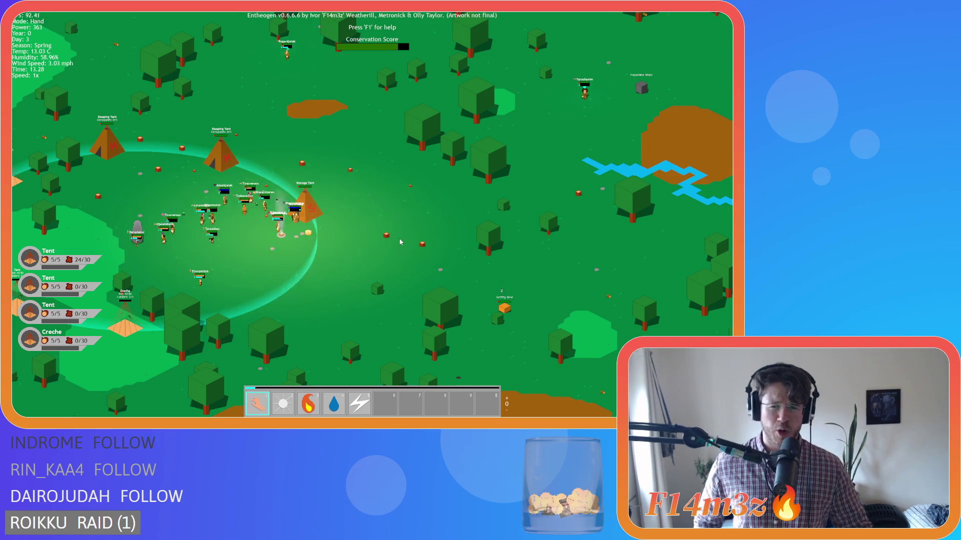
{"action": "key", "text": "s"}
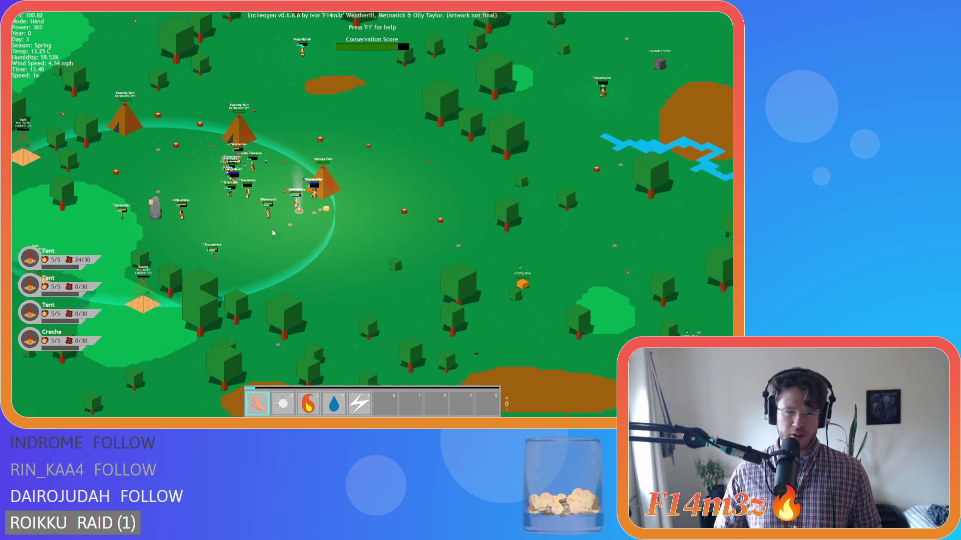
{"action": "key", "text": "w"}
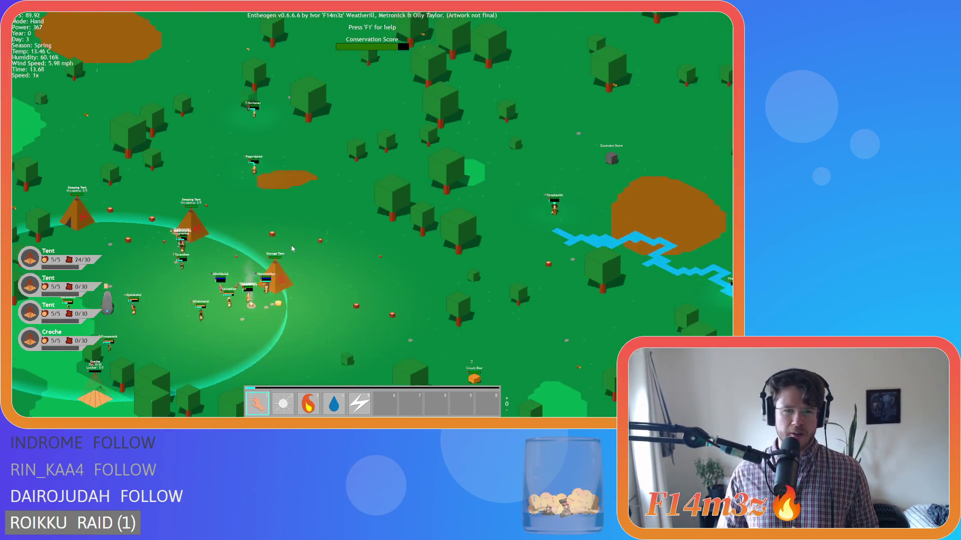
{"action": "key", "text": "a"}
{"action": "key", "text": "s"}
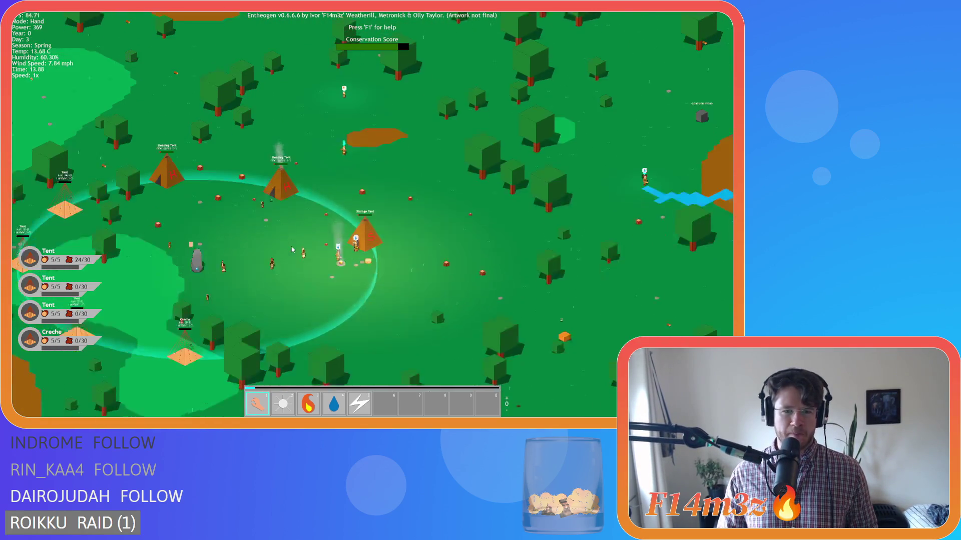
{"action": "key", "text": "d"}
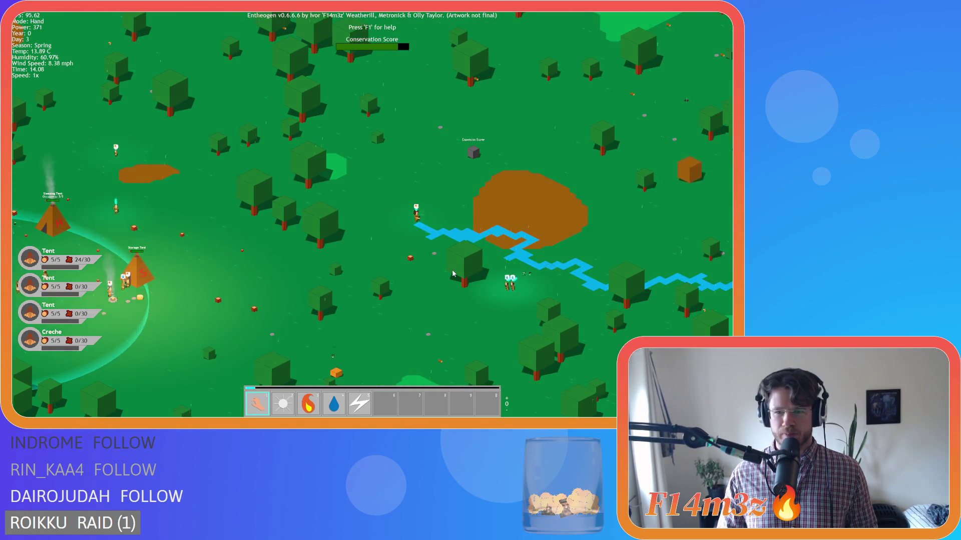
{"action": "scroll", "coordinate": [453, 274], "scroll_direction": "down", "scroll_amount": 5}
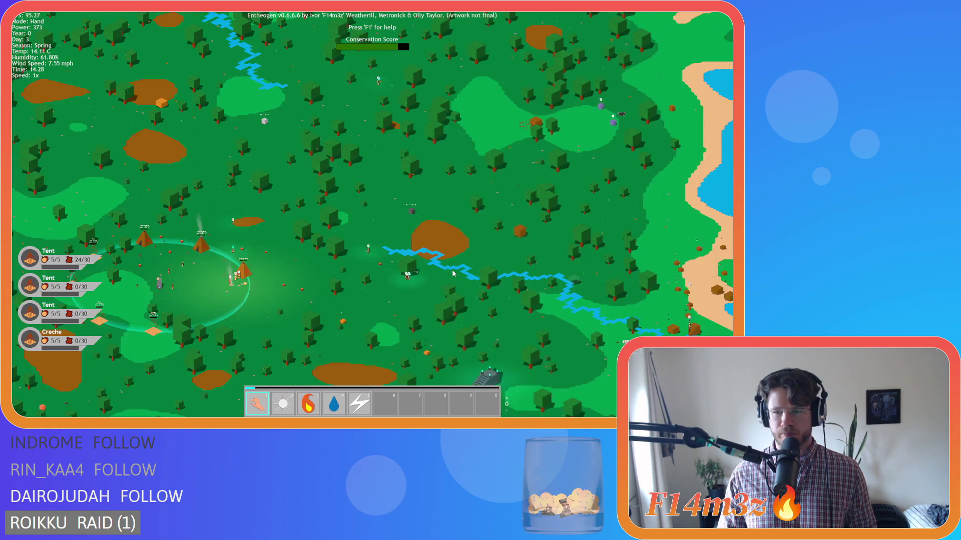
{"action": "key", "text": "a"}
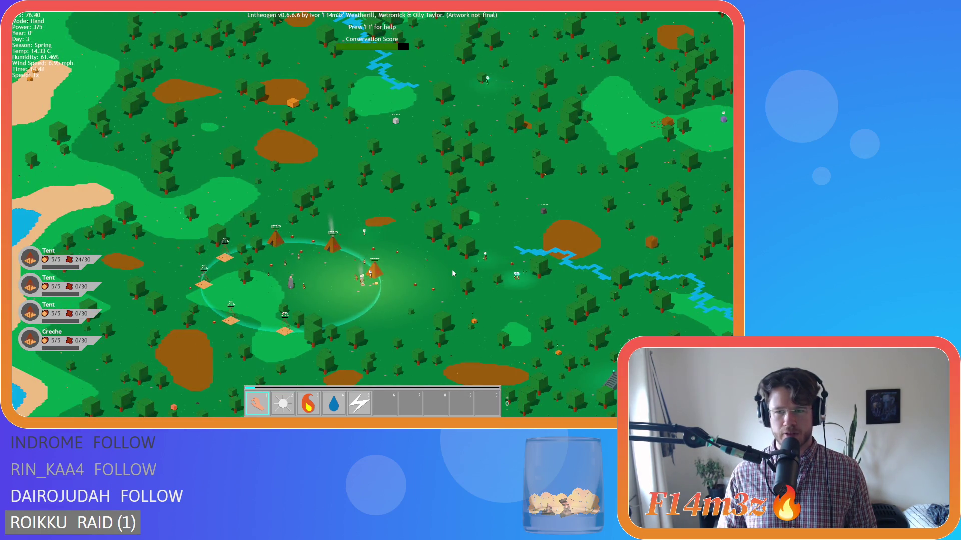
{"action": "key", "text": "d"}
{"action": "key", "text": "s"}
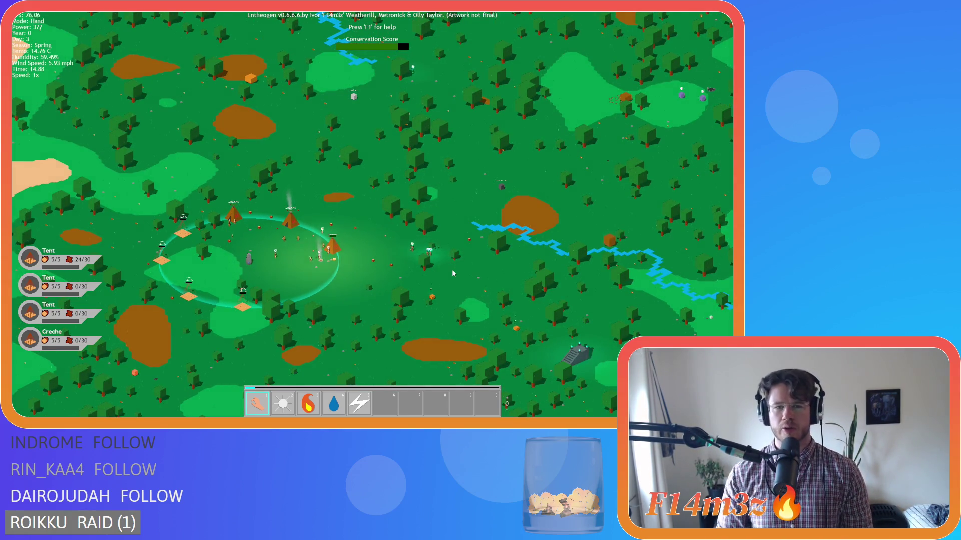
{"action": "key", "text": "Escape"}
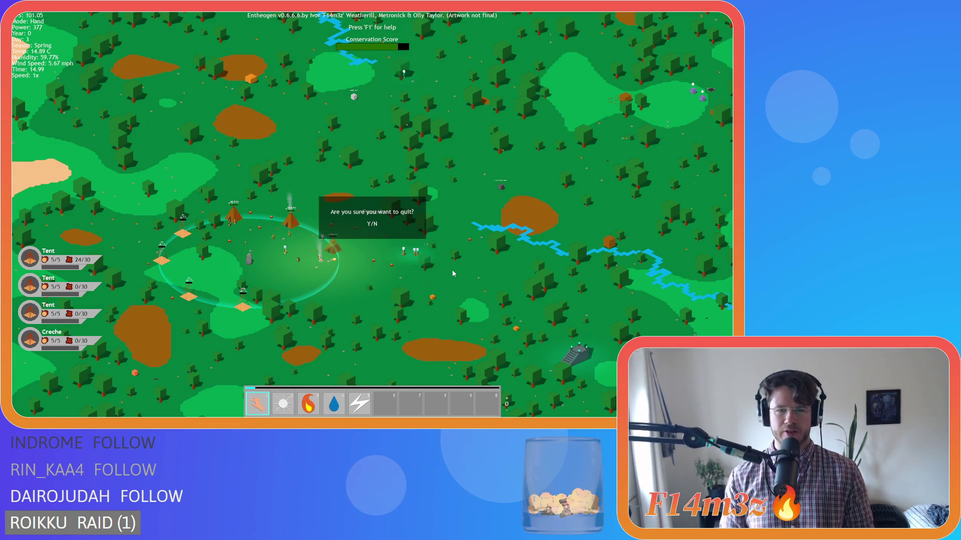
{"action": "key", "text": "y"}
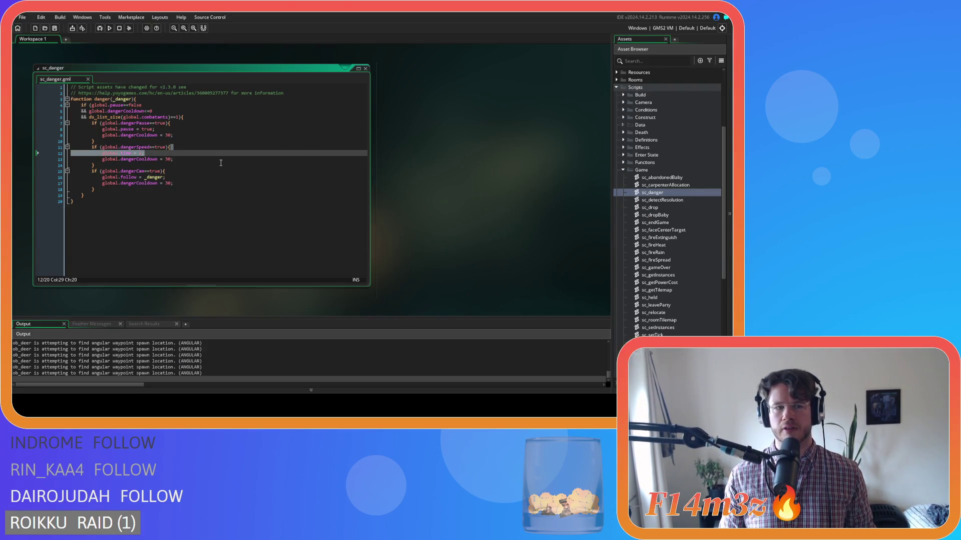
Look over the end of the sc_danger code and close its script editor
{"action": "key", "text": "Down"}
{"action": "key", "text": "Down"}
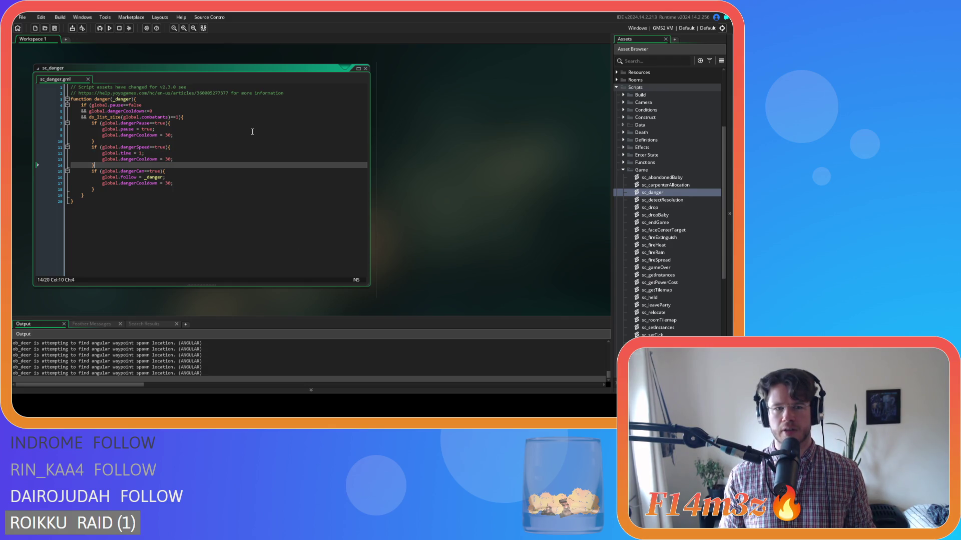
{"action": "left_click", "coordinate": [230, 202]}
{"action": "left_click", "coordinate": [435, 153]}
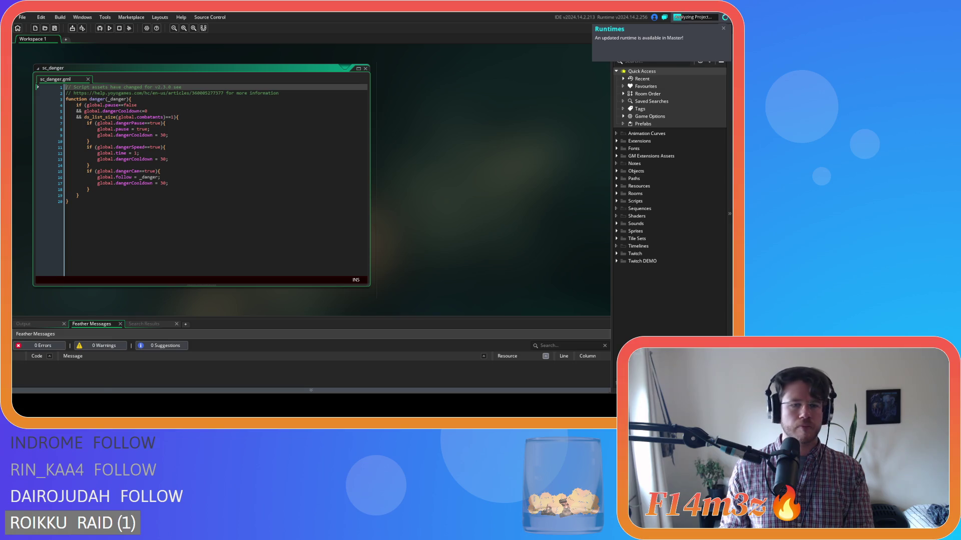
{"action": "left_click", "coordinate": [303, 176]}
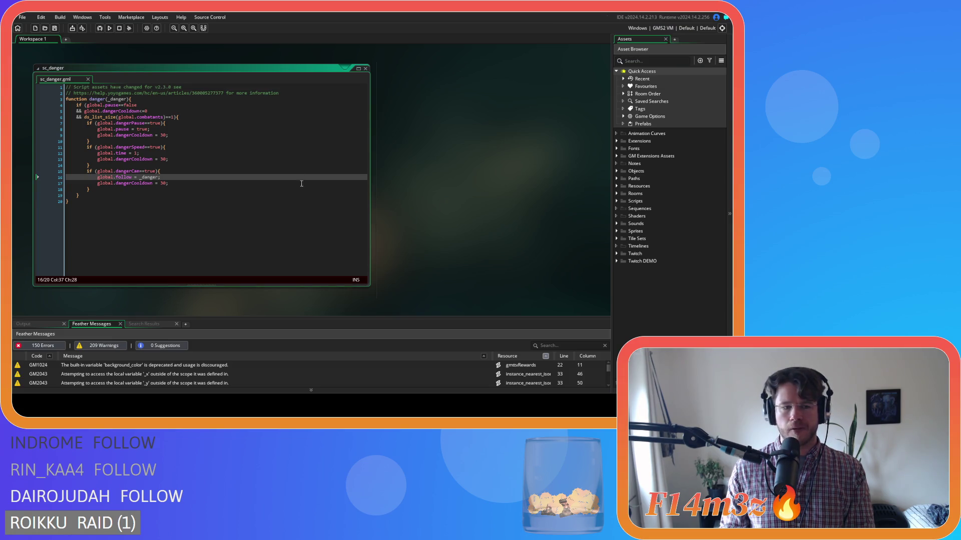
{"action": "key", "text": "ctrl+Tab"}
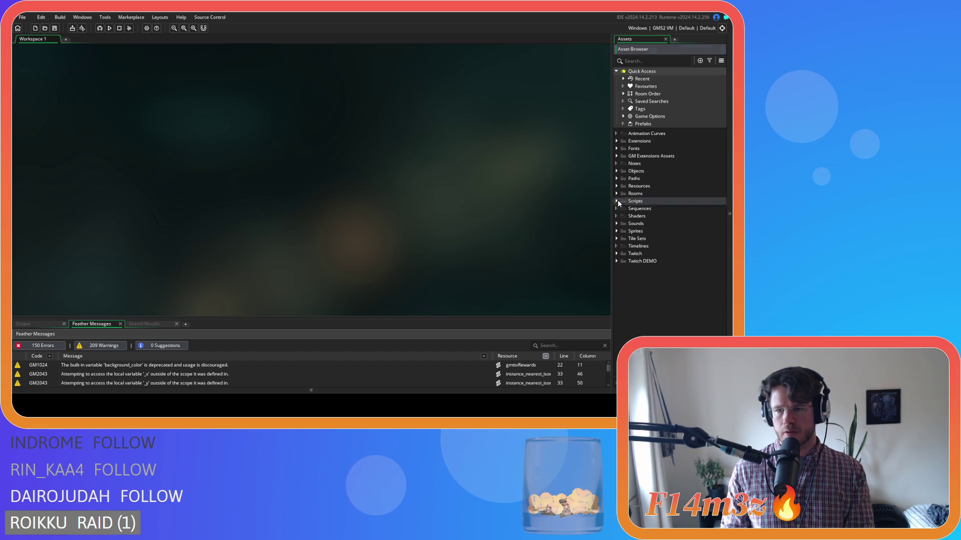
Expand Scripts > Loading in the Asset Browser and open the sc_loadFires script
{"action": "left_click", "coordinate": [617, 200]}
{"action": "scroll", "coordinate": [626, 320], "scroll_direction": "down", "scroll_amount": 5}
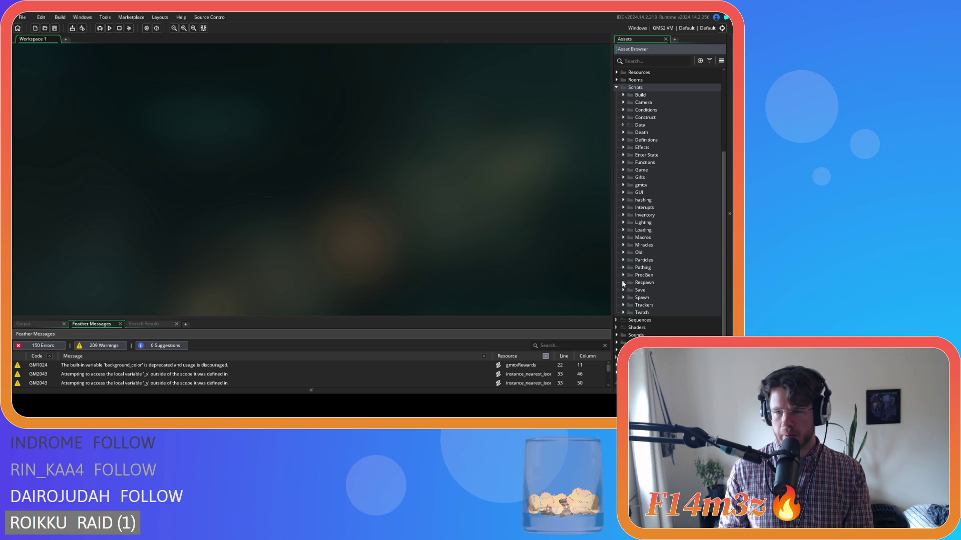
{"action": "left_click", "coordinate": [623, 237]}
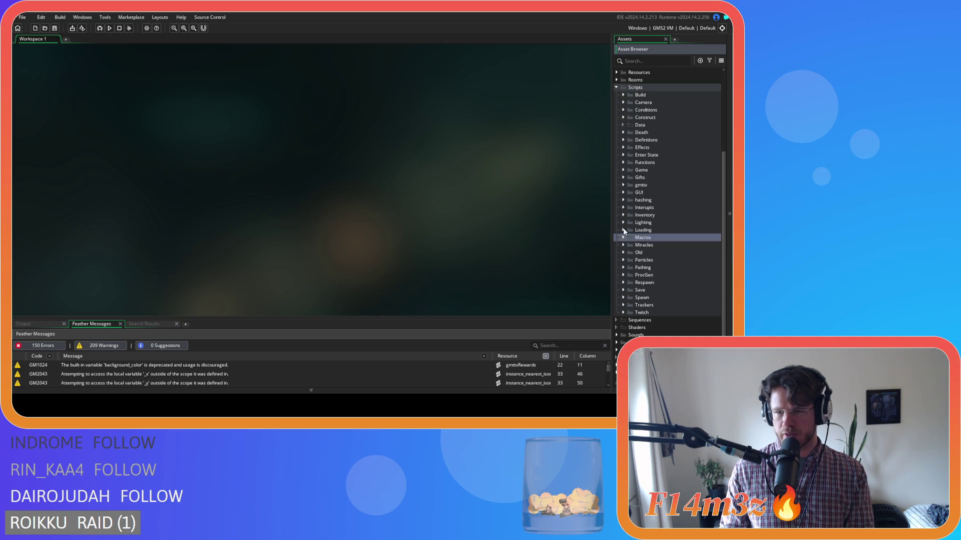
{"action": "left_click", "coordinate": [623, 229]}
{"action": "scroll", "coordinate": [669, 280], "scroll_direction": "down", "scroll_amount": 5}
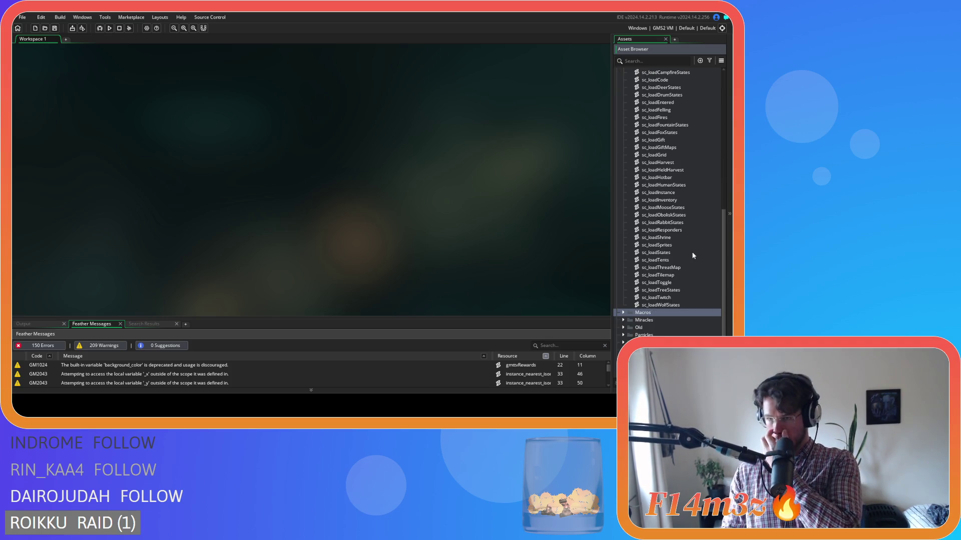
{"action": "scroll", "coordinate": [699, 256], "scroll_direction": "up", "scroll_amount": 4}
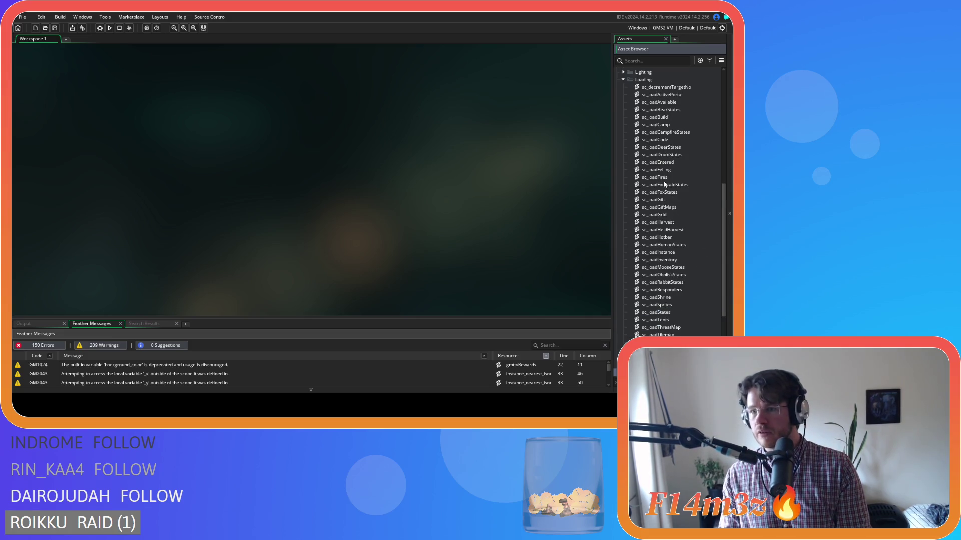
{"action": "left_click", "coordinate": [666, 178]}
{"action": "double_click", "coordinate": [666, 178]}
{"action": "left_click", "coordinate": [237, 172]}
{"action": "key", "text": "End"}
{"action": "key", "text": "shift+Home"}
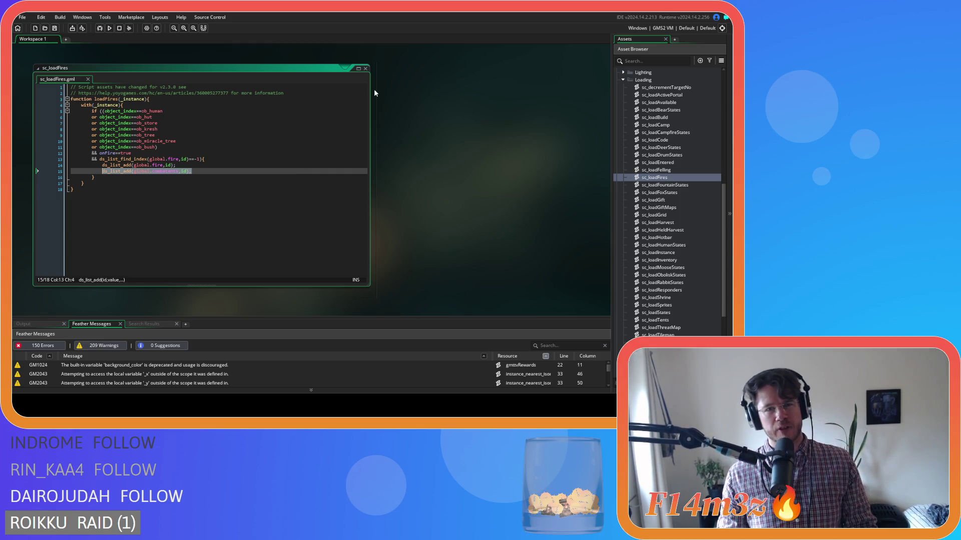
{"action": "key", "text": "ctrl+w"}
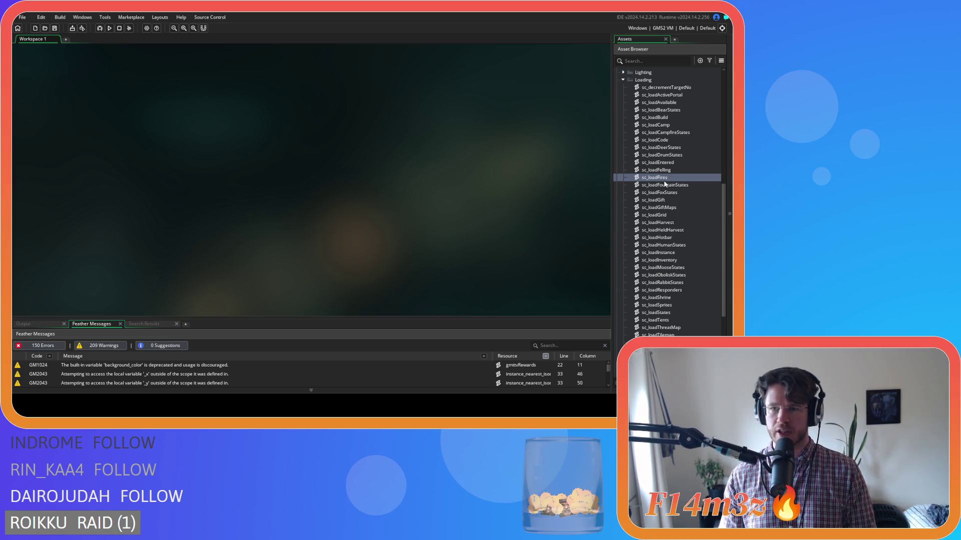
Open the sc_loadMooseStates script from the Loading folder
{"action": "scroll", "coordinate": [666, 184], "scroll_direction": "up", "scroll_amount": 5}
{"action": "scroll", "coordinate": [673, 186], "scroll_direction": "down", "scroll_amount": 4}
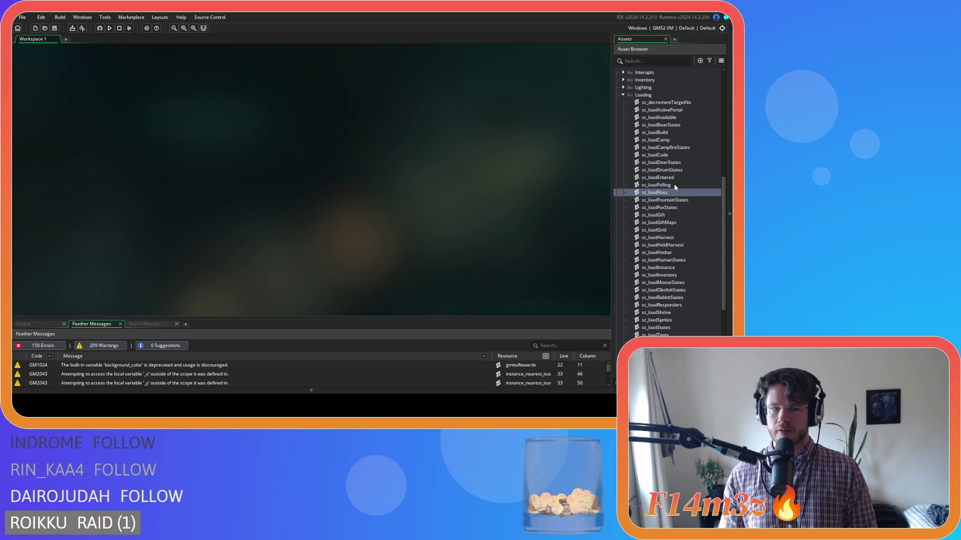
{"action": "scroll", "coordinate": [673, 200], "scroll_direction": "down", "scroll_amount": 2}
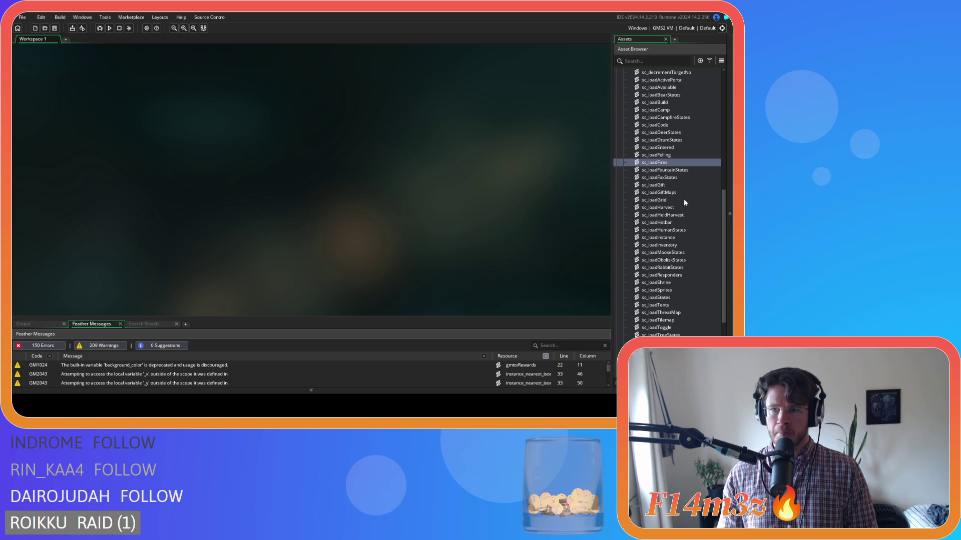
{"action": "scroll", "coordinate": [677, 187], "scroll_direction": "down", "scroll_amount": 1}
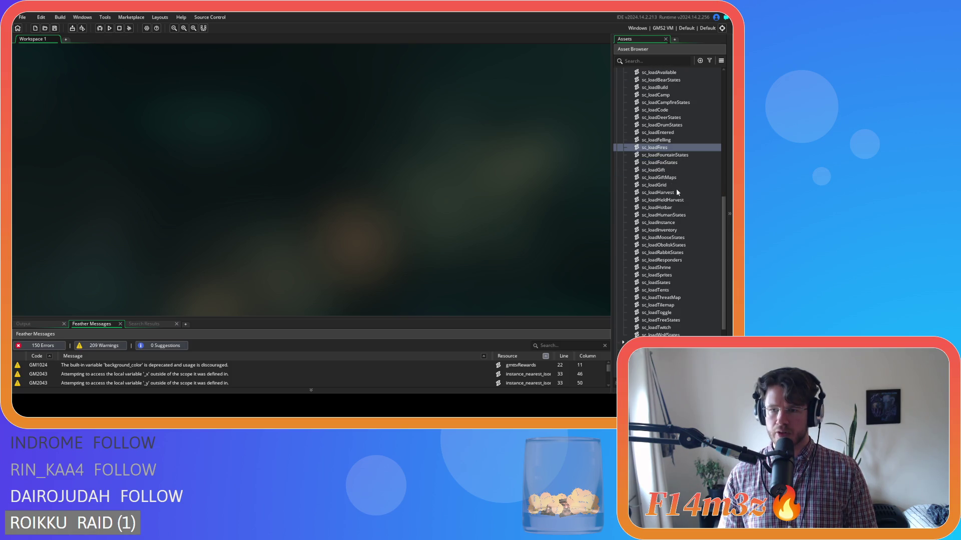
{"action": "double_click", "coordinate": [688, 238]}
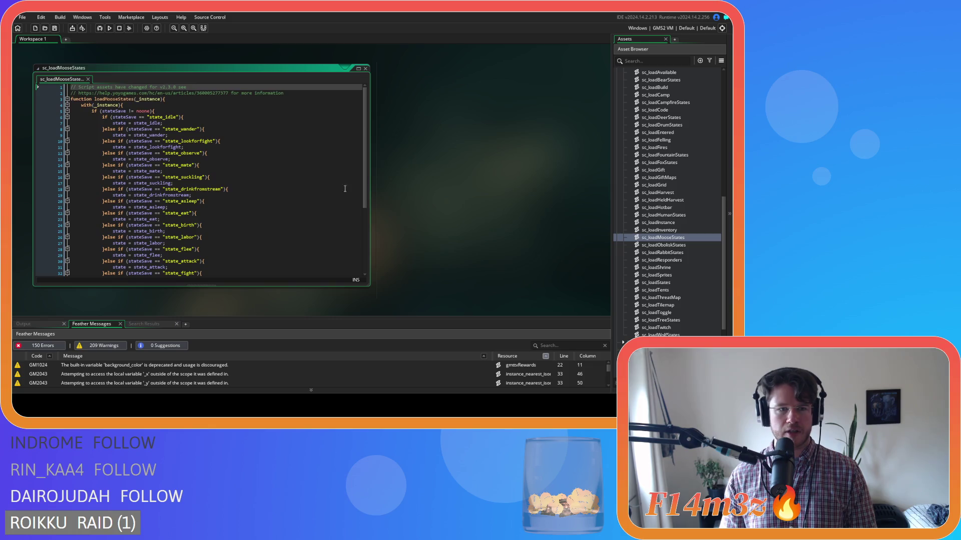
{"action": "scroll", "coordinate": [357, 156], "scroll_direction": "down", "scroll_amount": 5}
{"action": "scroll", "coordinate": [353, 220], "scroll_direction": "up", "scroll_amount": 3}
{"action": "scroll", "coordinate": [359, 205], "scroll_direction": "down", "scroll_amount": 1}
Try inserting an if line after the state_attack check, then remove it
{"action": "left_click", "coordinate": [226, 199]}
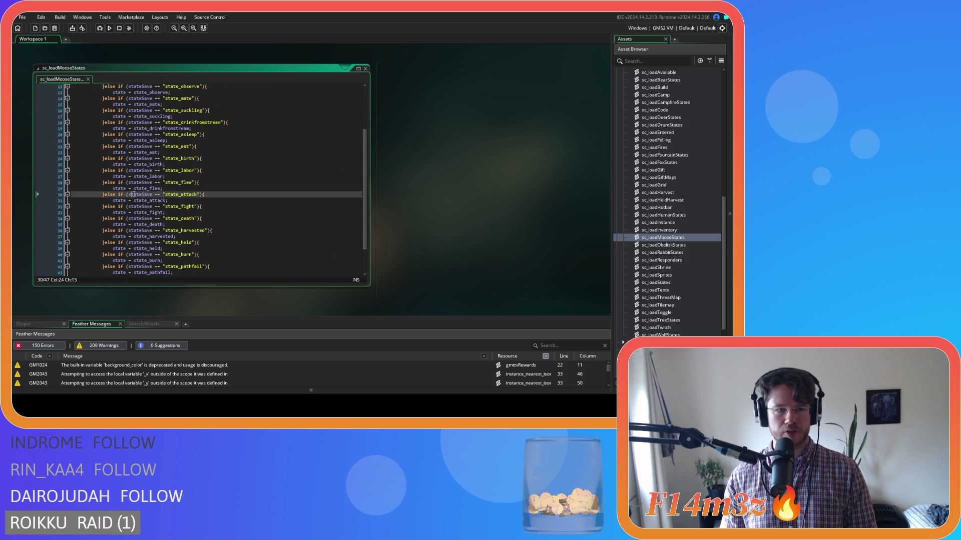
{"action": "left_click", "coordinate": [226, 196]}
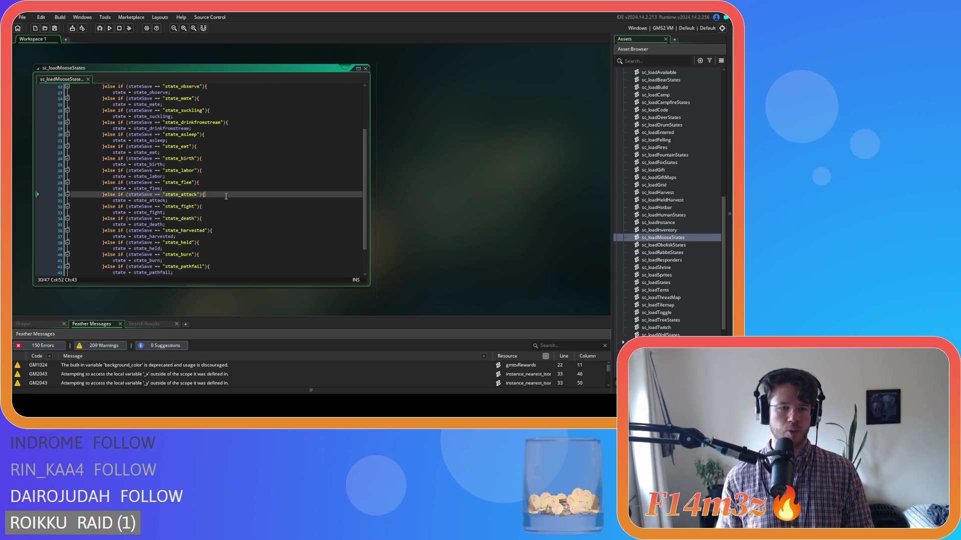
{"action": "key", "text": "Return"}
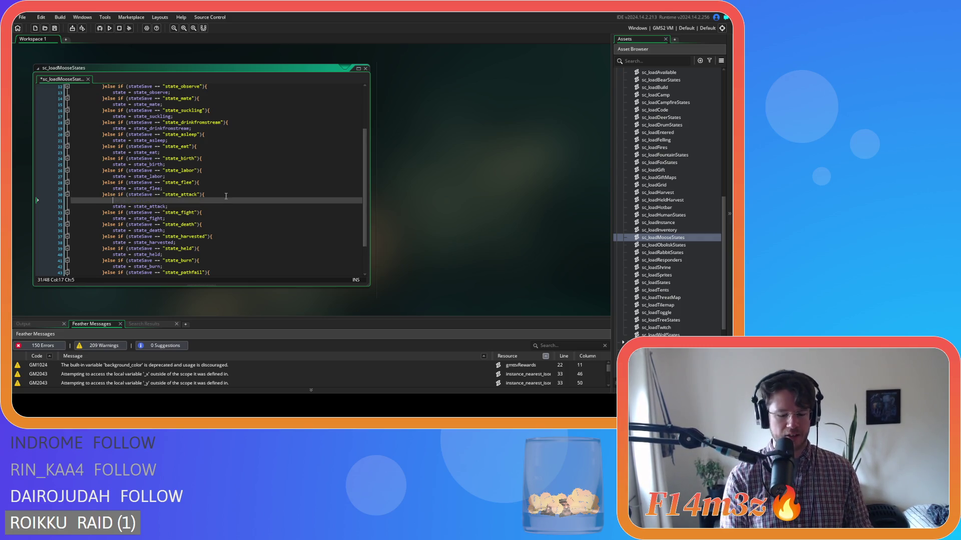
{"action": "type", "text": "if ("}
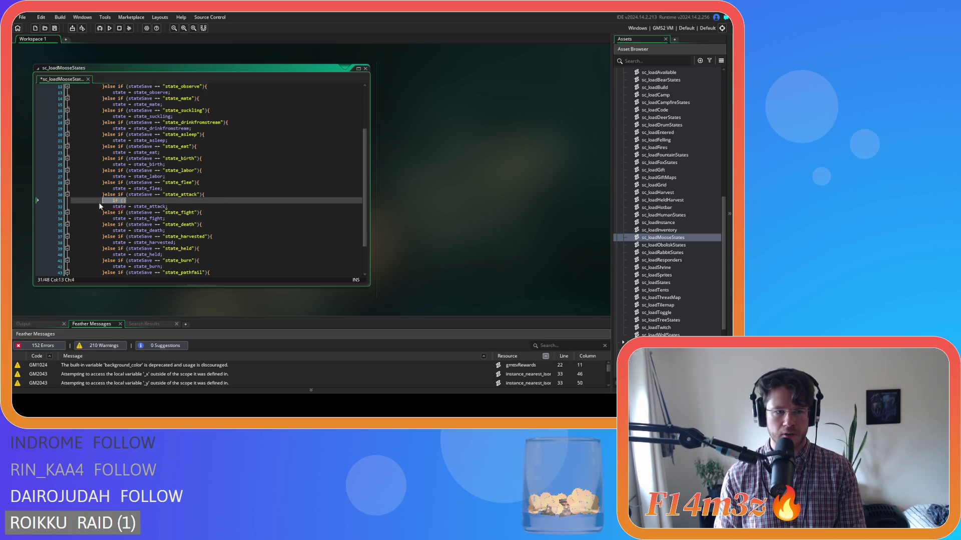
{"action": "key", "text": "ctrl+z"}
{"action": "scroll", "coordinate": [652, 228], "scroll_direction": "up", "scroll_amount": 3}
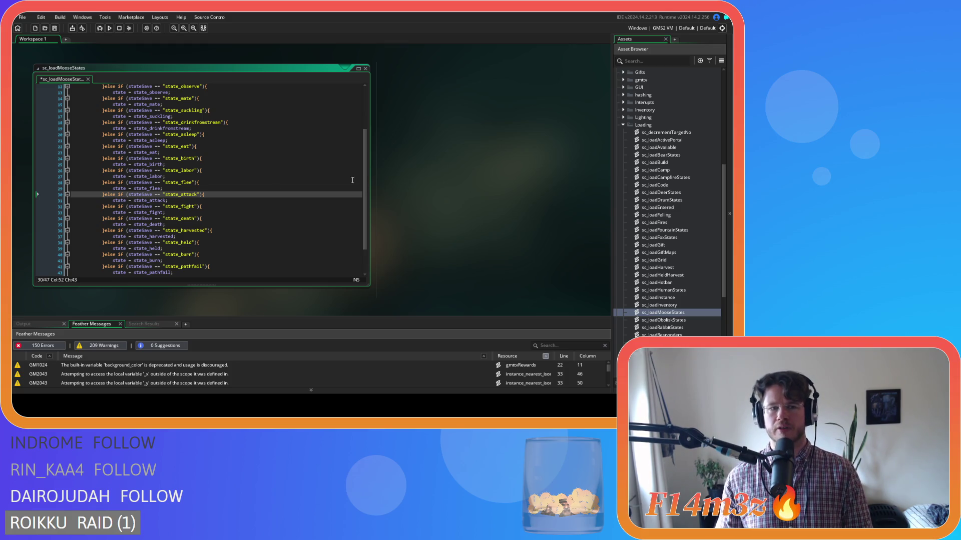
{"action": "key", "text": "Return"}
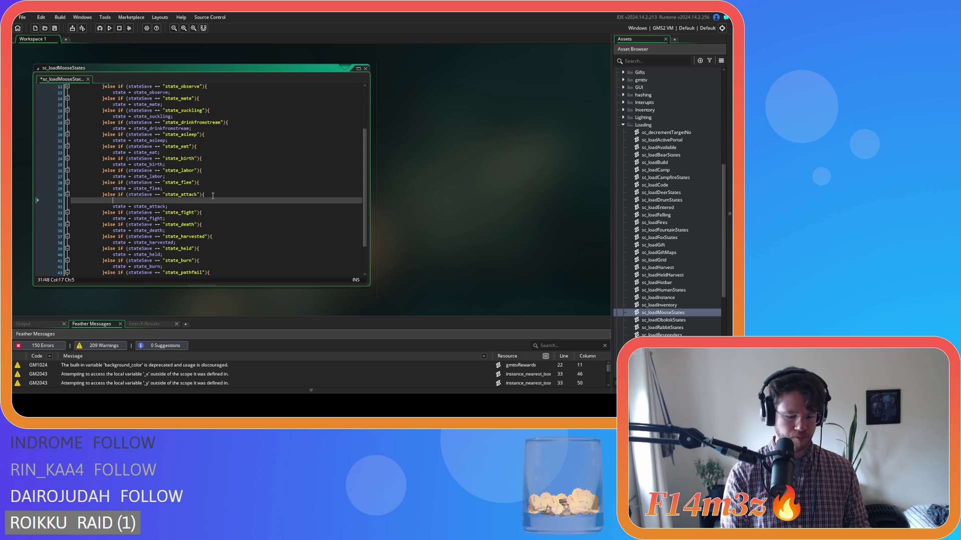
{"action": "type", "text": "if("}
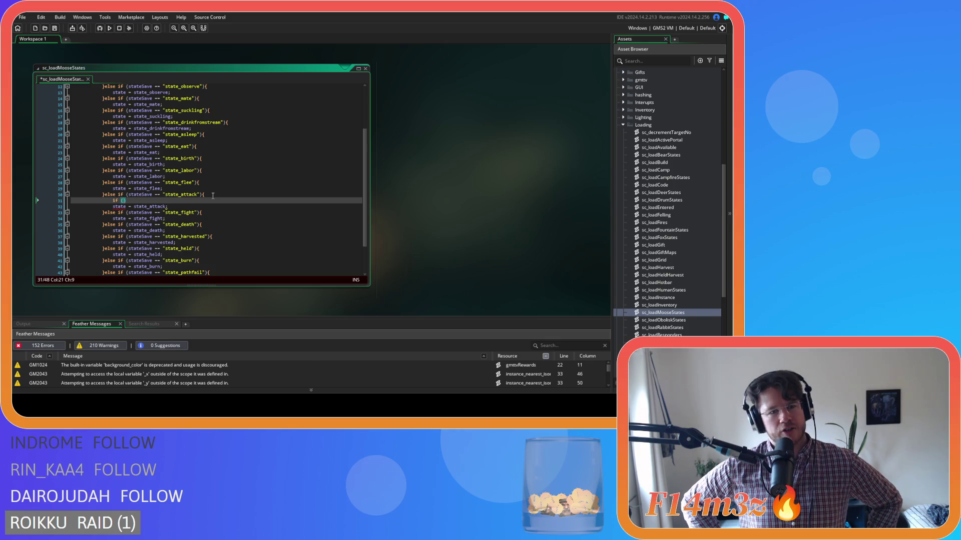
{"action": "key", "text": "BackSpace"}
{"action": "key", "text": "BackSpace"}
{"action": "key", "text": "BackSpace"}
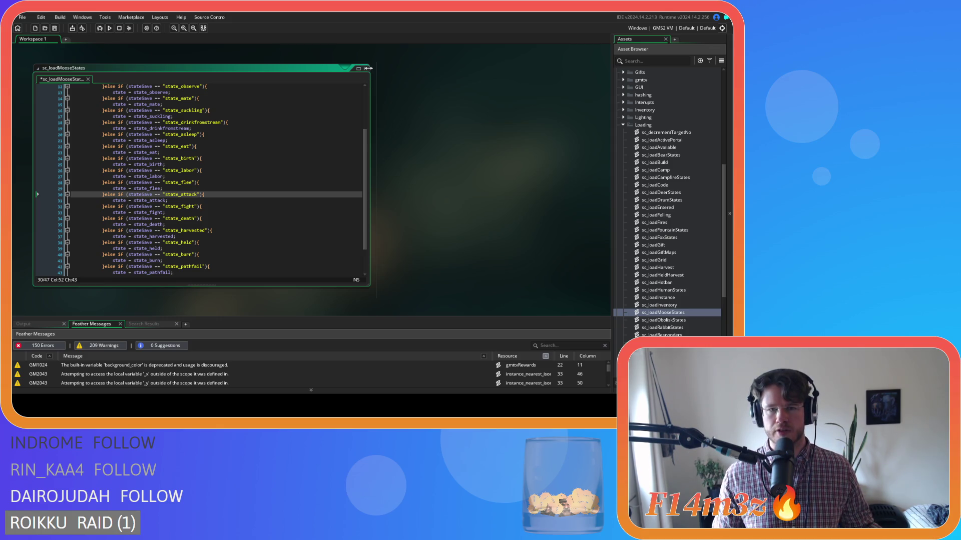
Close sc_loadMooseStates and open ob_wolf from Objects > Animal > Predators
{"action": "left_click", "coordinate": [366, 68]}
{"action": "left_click", "coordinate": [623, 125]}
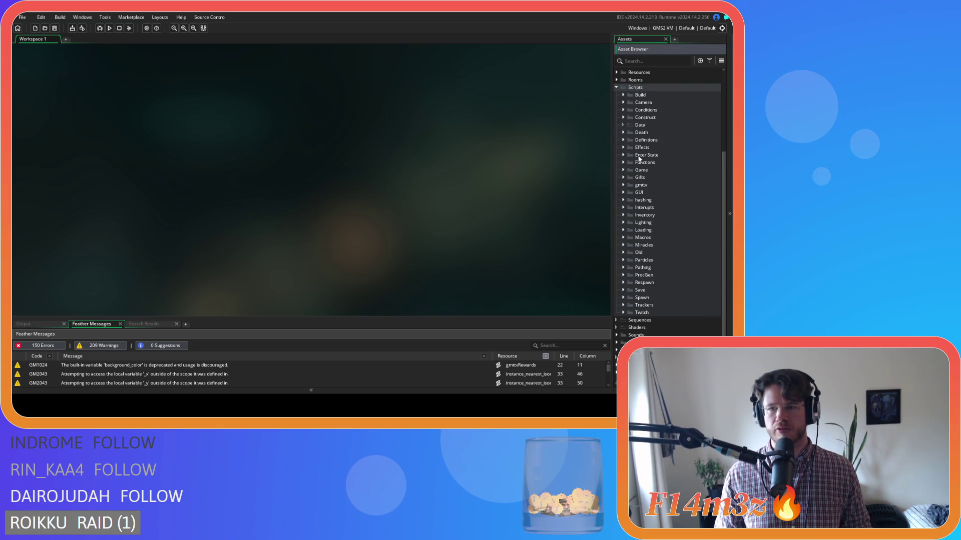
{"action": "scroll", "coordinate": [638, 160], "scroll_direction": "up", "scroll_amount": 5}
{"action": "left_click", "coordinate": [616, 150]}
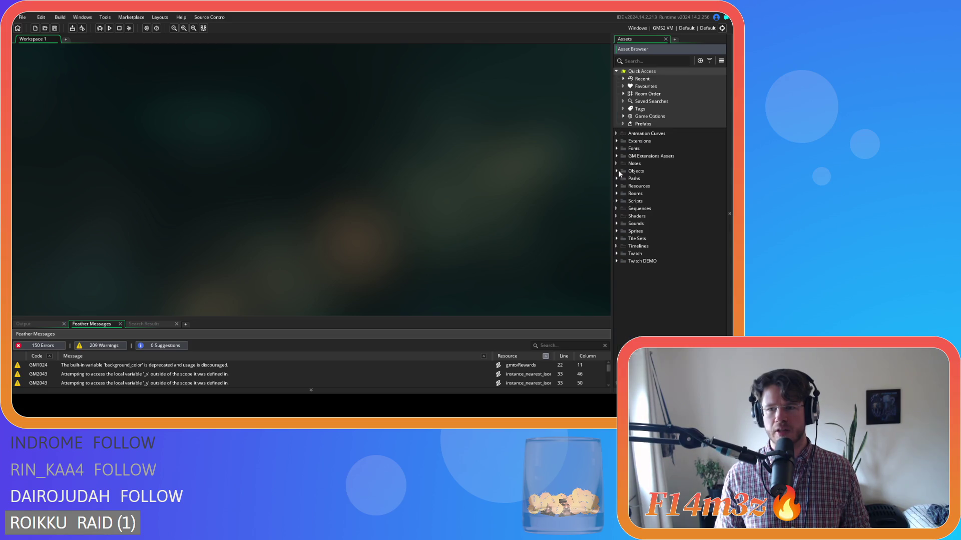
{"action": "left_click", "coordinate": [617, 171]}
{"action": "left_click", "coordinate": [623, 178]}
{"action": "left_click", "coordinate": [630, 193]}
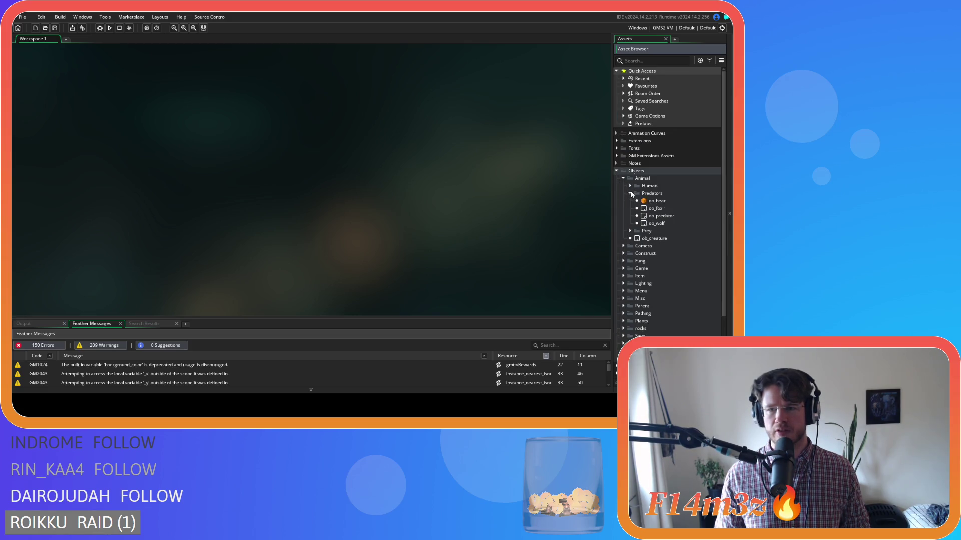
{"action": "double_click", "coordinate": [670, 223]}
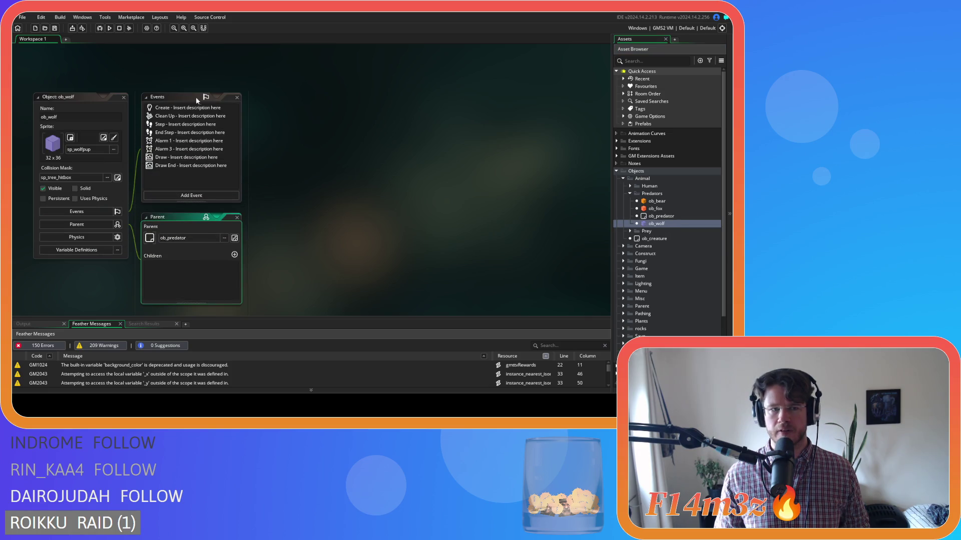
Open the ob_wolf Step event code
{"action": "left_click", "coordinate": [177, 126]}
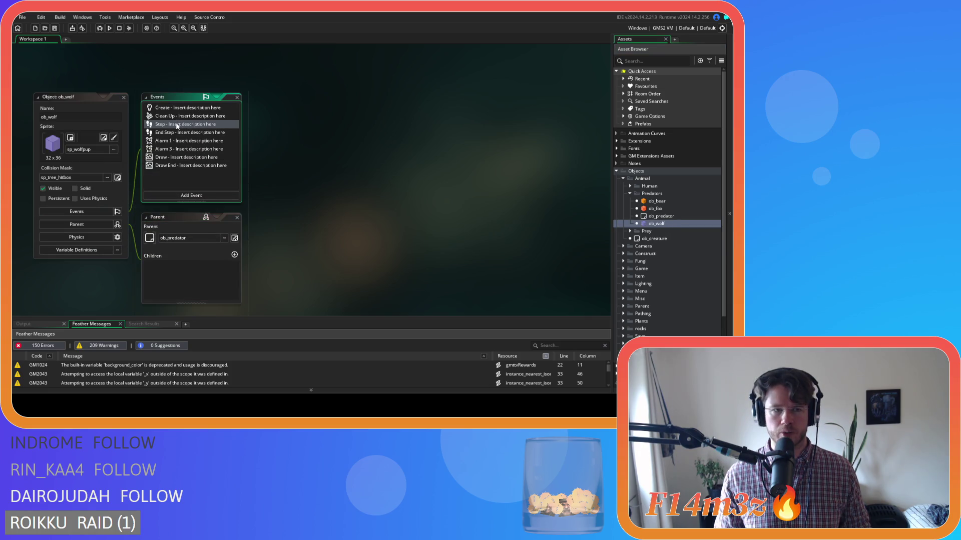
{"action": "double_click", "coordinate": [173, 117]}
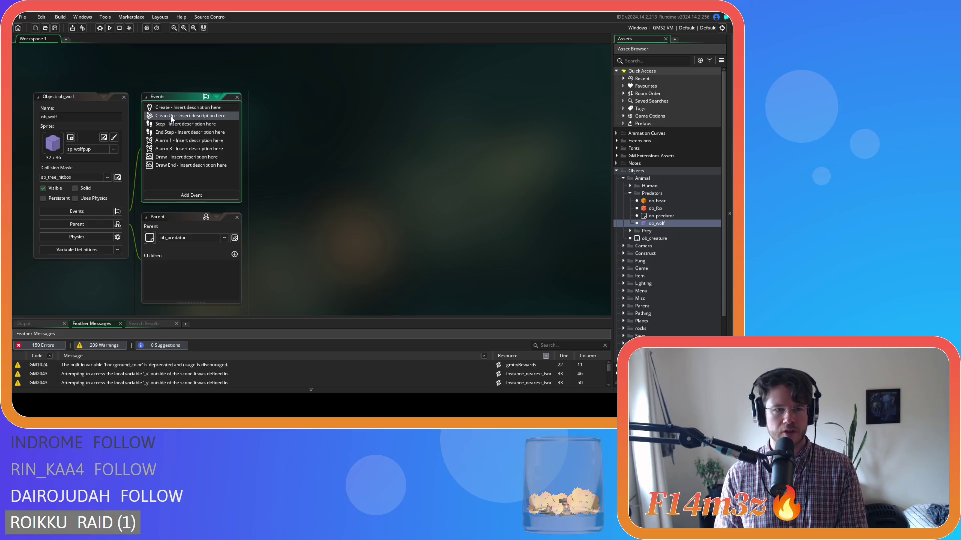
{"action": "left_click", "coordinate": [309, 108]}
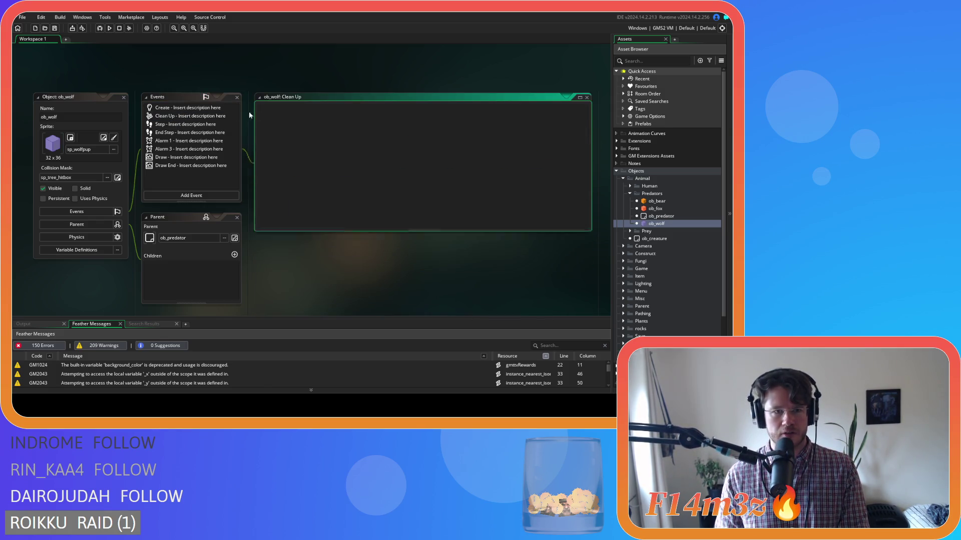
{"action": "double_click", "coordinate": [163, 125]}
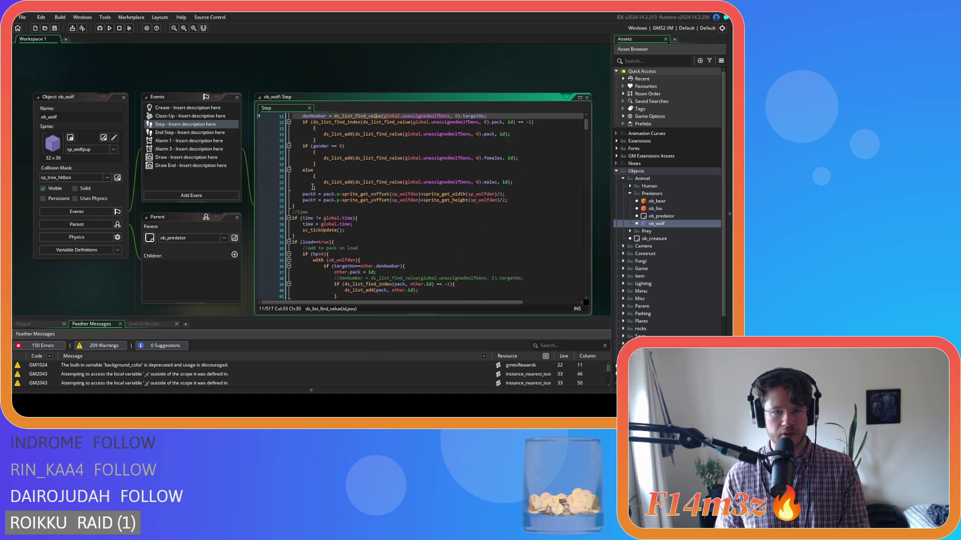
{"action": "scroll", "coordinate": [424, 234], "scroll_direction": "up", "scroll_amount": 3}
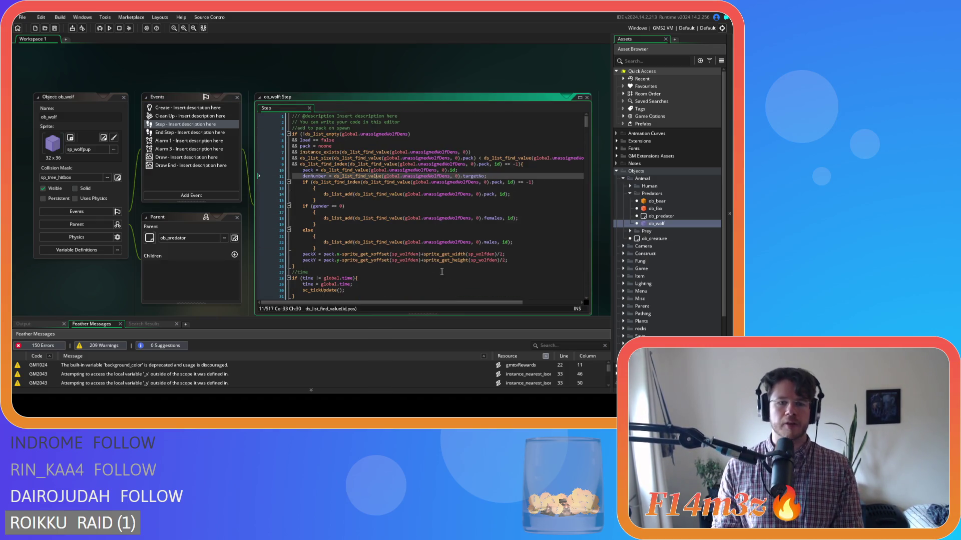
{"action": "scroll", "coordinate": [386, 214], "scroll_direction": "down", "scroll_amount": 9}
{"action": "scroll", "coordinate": [387, 213], "scroll_direction": "down", "scroll_amount": 6}
{"action": "left_click", "coordinate": [452, 200]}
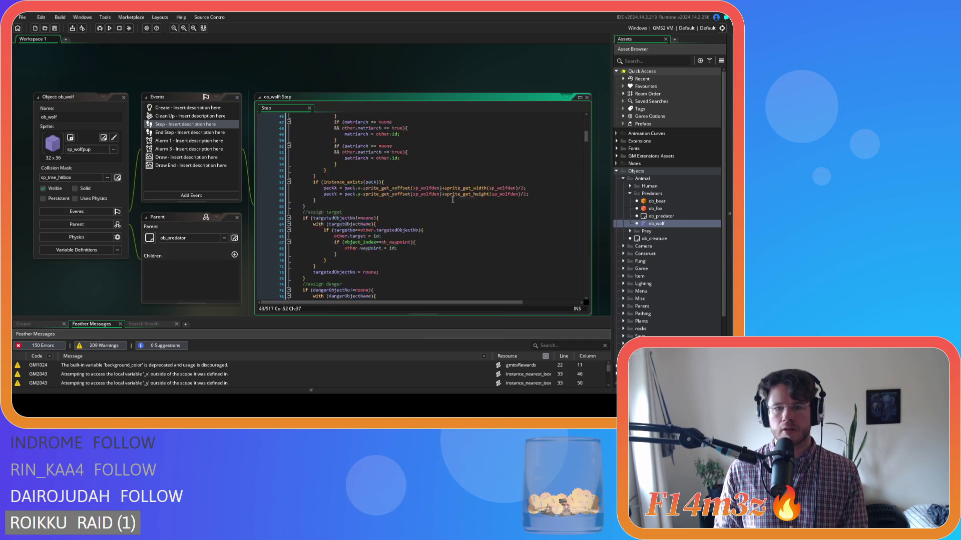
{"action": "scroll", "coordinate": [440, 190], "scroll_direction": "down", "scroll_amount": 3}
{"action": "left_click", "coordinate": [415, 159]}
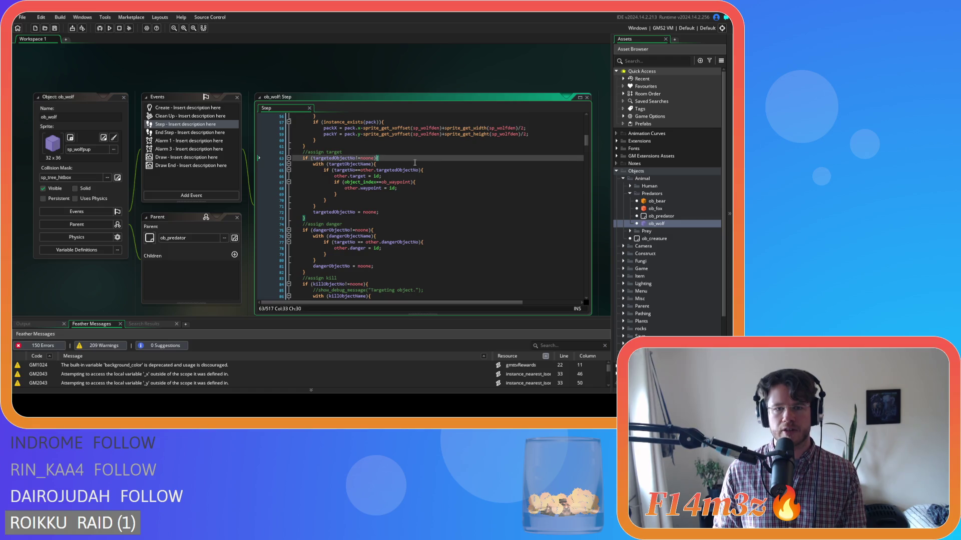
{"action": "left_click", "coordinate": [415, 202]}
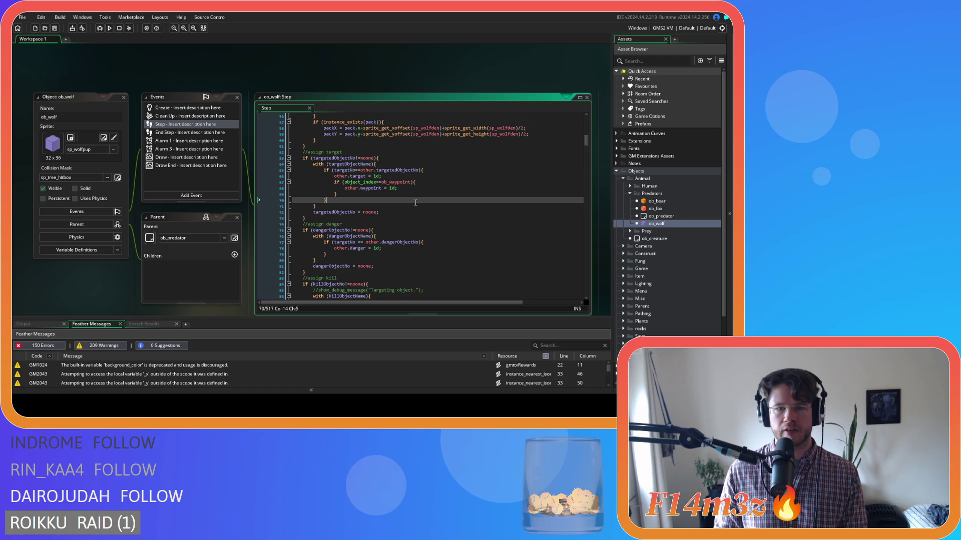
{"action": "left_click", "coordinate": [430, 171]}
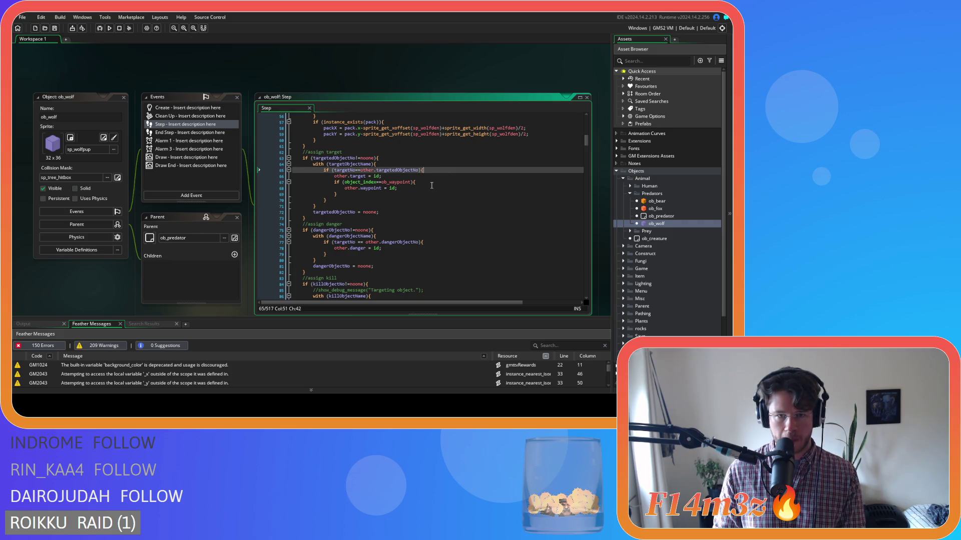
{"action": "left_click", "coordinate": [377, 193]}
{"action": "left_click_drag", "start_coordinate": [365, 182], "coordinate": [399, 182]}
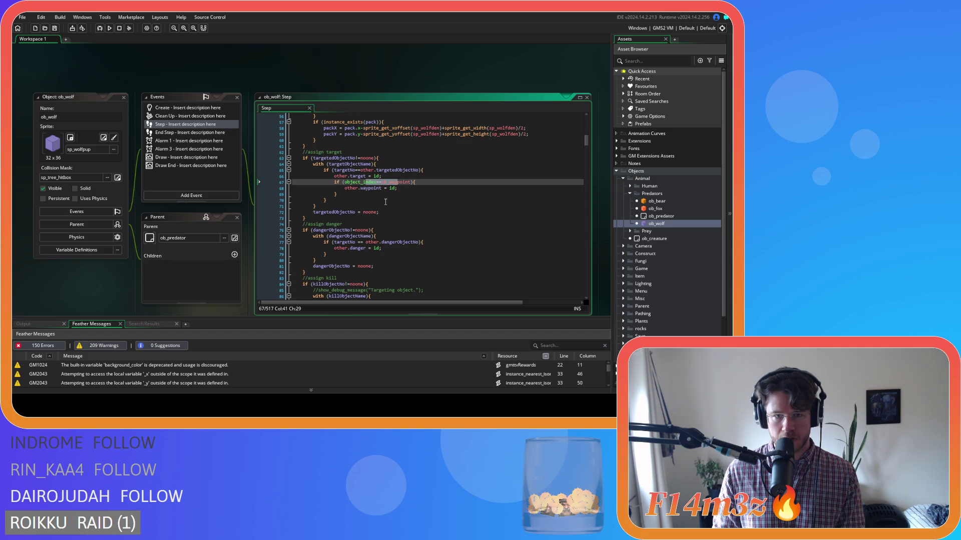
{"action": "left_click", "coordinate": [361, 194]}
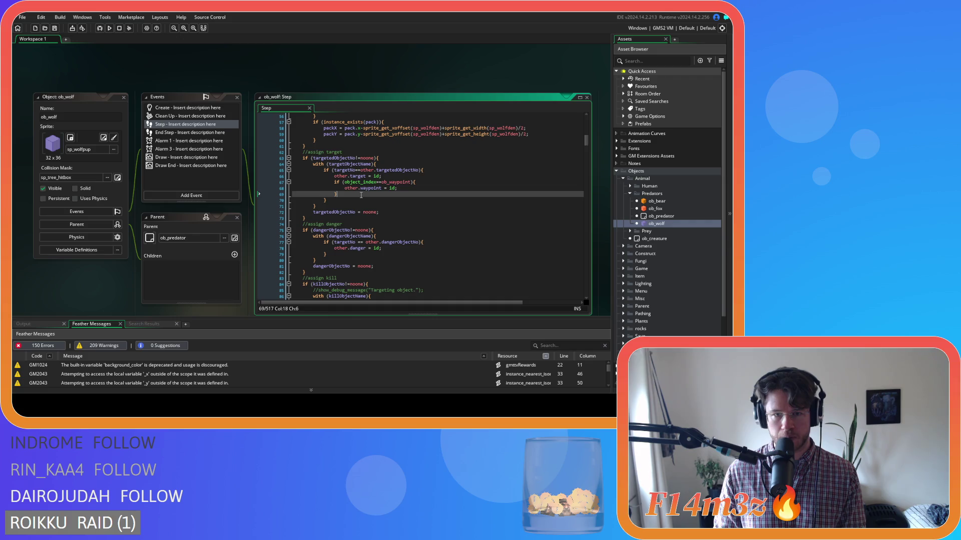
{"action": "key", "text": "shift+Up"}
{"action": "key", "text": "shift+Up"}
{"action": "key", "text": "shift+Up"}
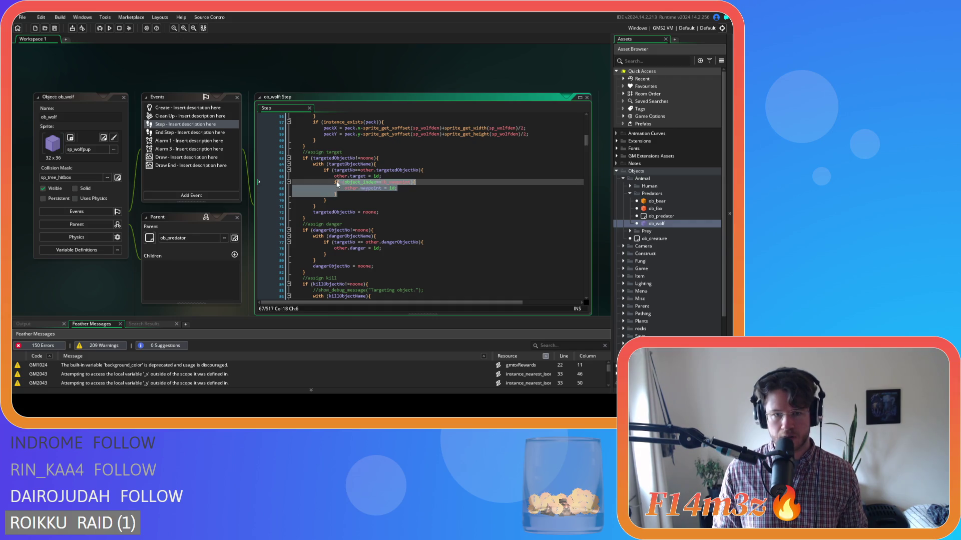
Duplicate the waypoint check and turn it into an ob_human check calling ds_list_add(global.combatants,id)
{"action": "key", "text": "ctrl+d"}
{"action": "left_click", "coordinate": [379, 206]}
{"action": "left_click_drag", "start_coordinate": [388, 200], "coordinate": [410, 201]}
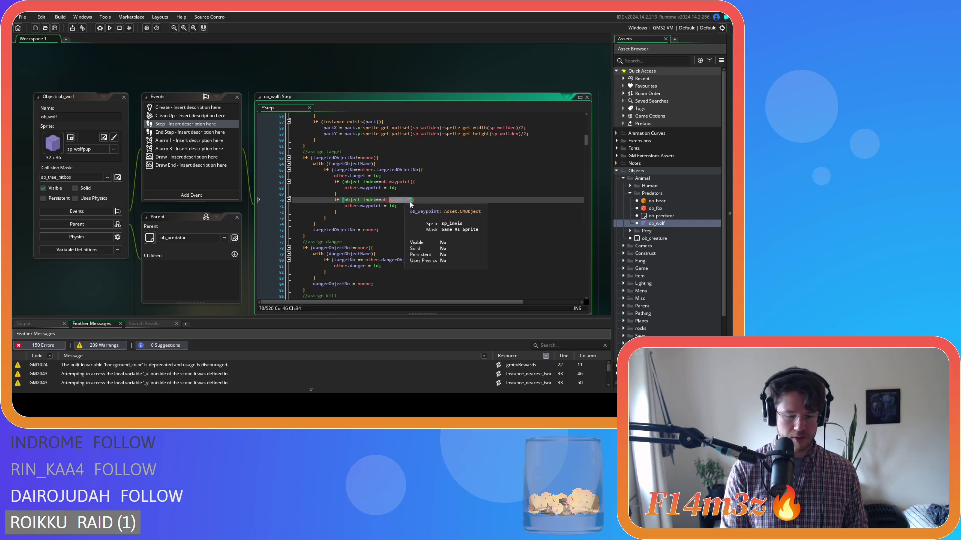
{"action": "type", "text": "human"}
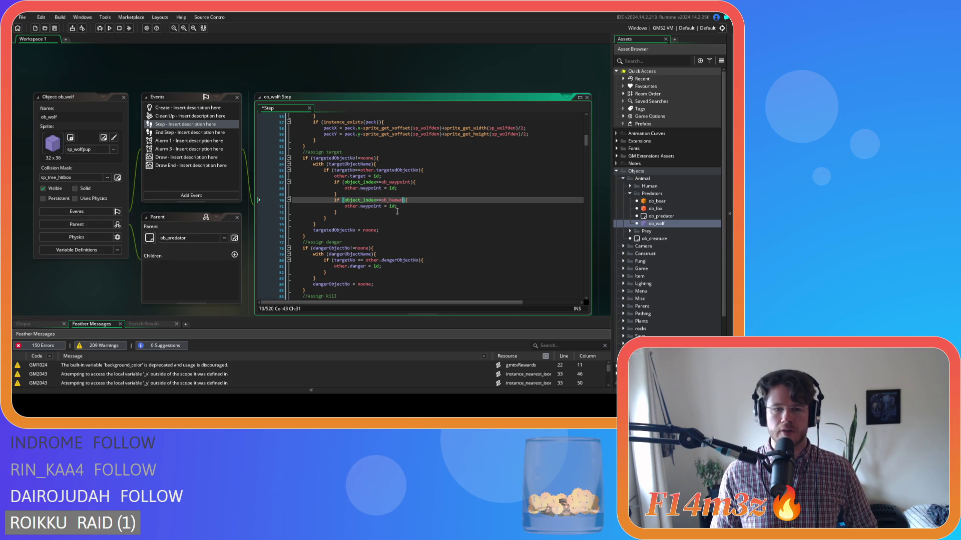
{"action": "left_click", "coordinate": [378, 207]}
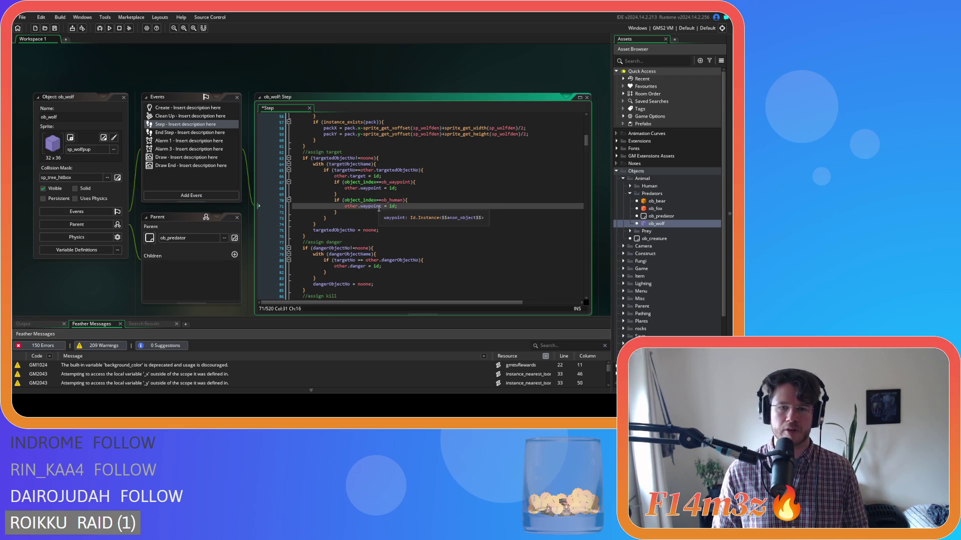
{"action": "left_click_drag", "start_coordinate": [409, 204], "coordinate": [347, 209]}
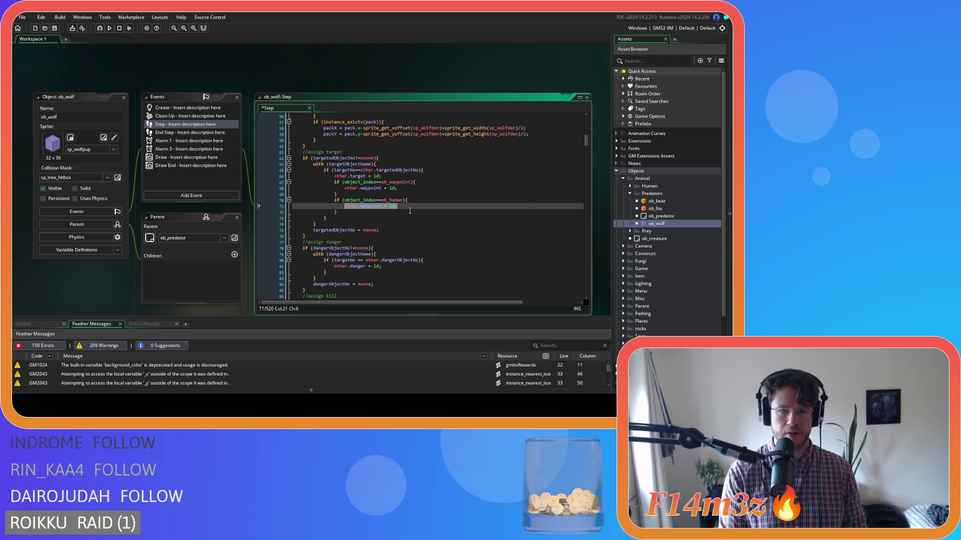
{"action": "type", "text": "ds_list"}
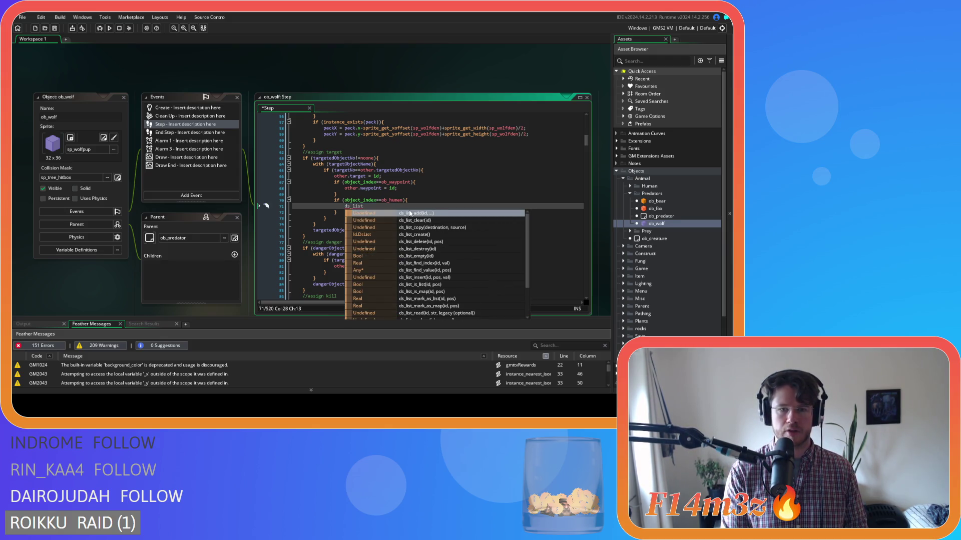
{"action": "type", "text": "_ad"}
{"action": "key", "text": "Return"}
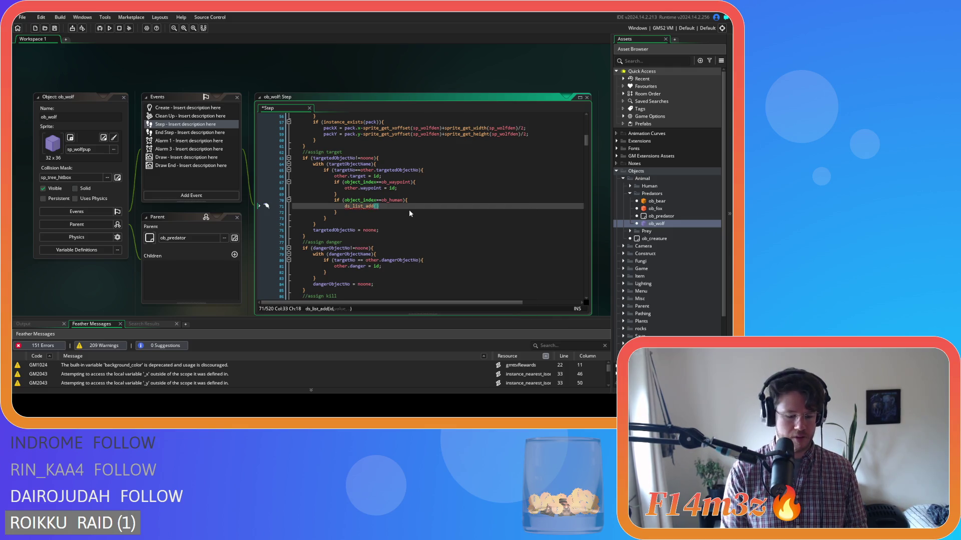
{"action": "type", "text": "global.combatants"}
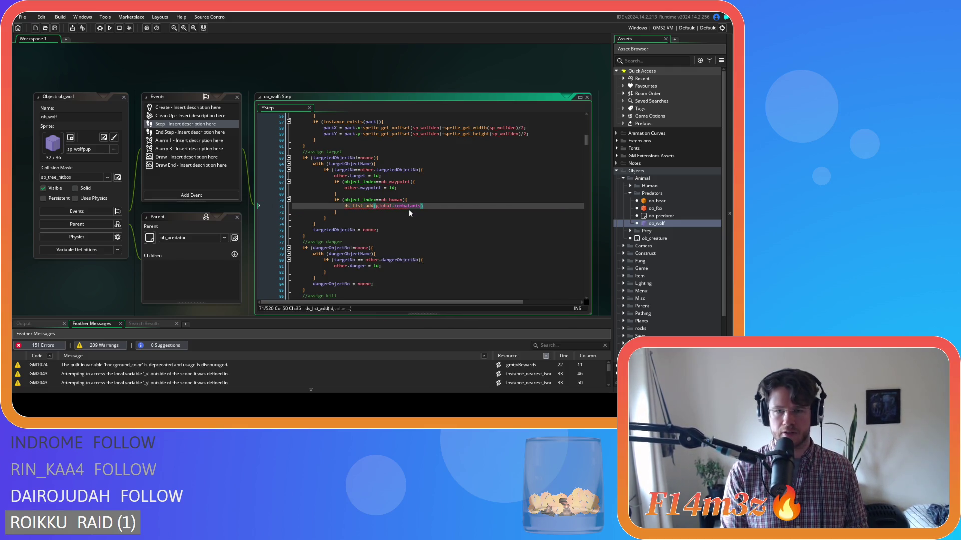
{"action": "type", "text": ",id)"}
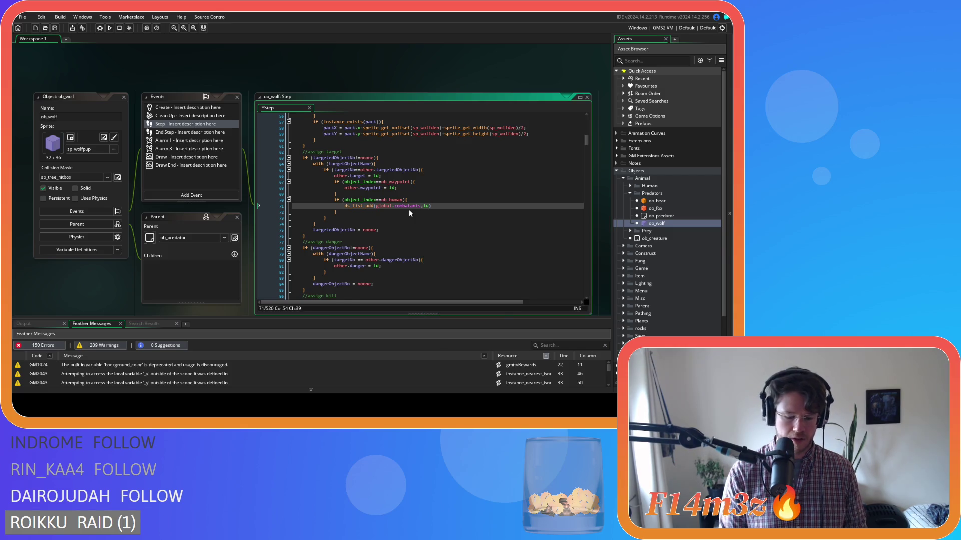
Fix the opening brace placement on the new ob_human if line
{"action": "key", "text": "Up"}
{"action": "key", "text": "End"}
{"action": "key", "text": "Left"}
{"action": "key", "text": "Left"}
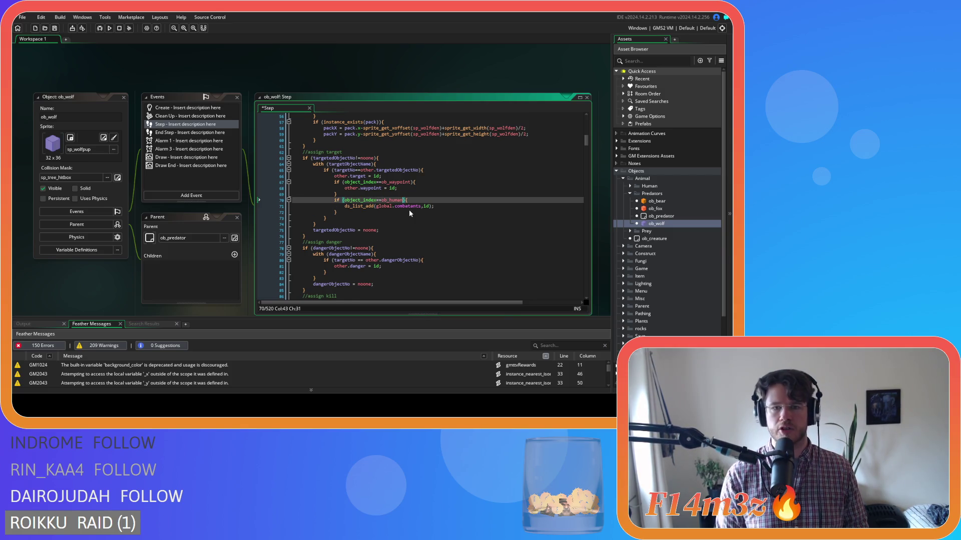
{"action": "key", "text": "Return"}
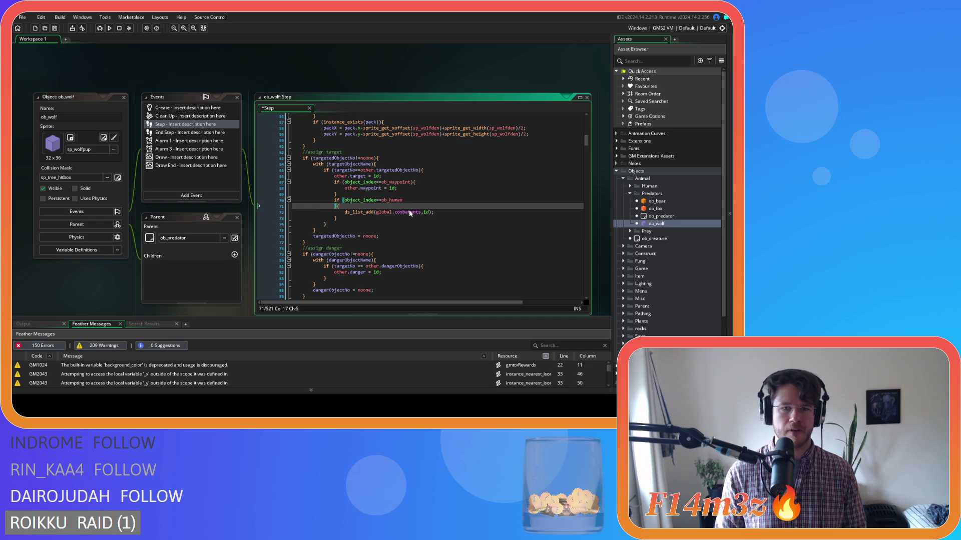
{"action": "left_click_drag", "start_coordinate": [334, 206], "coordinate": [287, 205]}
{"action": "key", "text": "BackSpace"}
{"action": "key", "text": "BackSpace"}
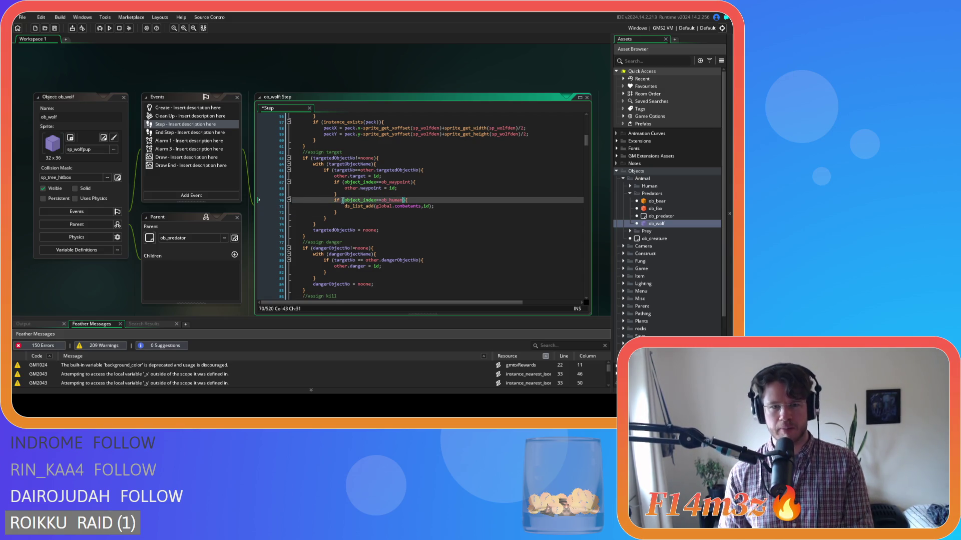
Copy the ob_human check block and save ob_wolf's Step code
{"action": "left_click", "coordinate": [436, 207]}
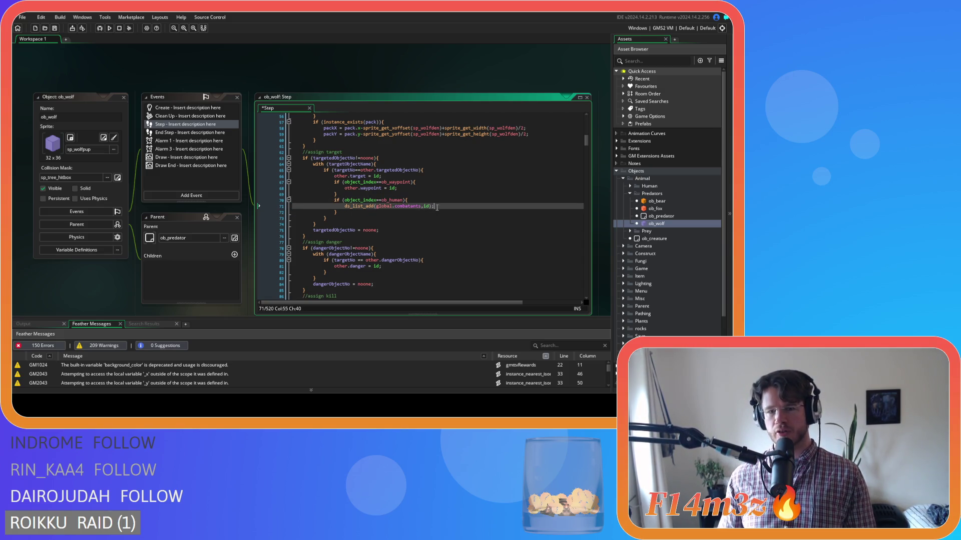
{"action": "left_click_drag", "start_coordinate": [347, 215], "coordinate": [333, 201]}
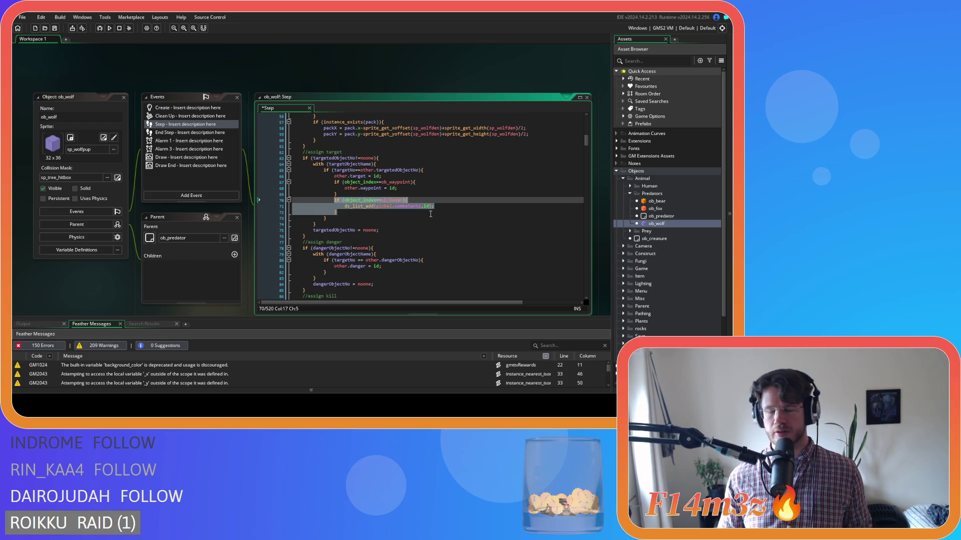
{"action": "right_click", "coordinate": [384, 206]}
{"action": "left_click", "coordinate": [415, 219]}
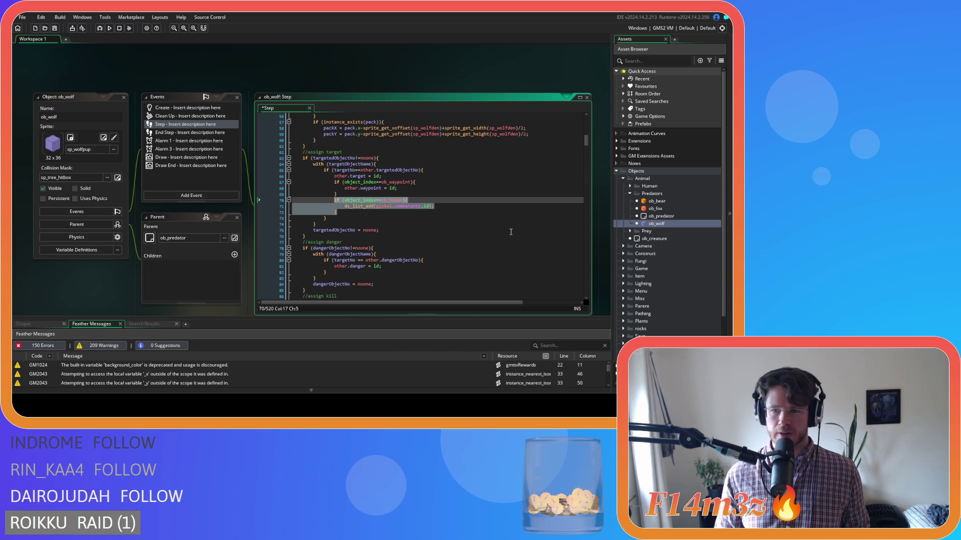
{"action": "left_click", "coordinate": [475, 207]}
{"action": "key", "text": "ctrl+s"}
{"action": "left_click", "coordinate": [458, 212]}
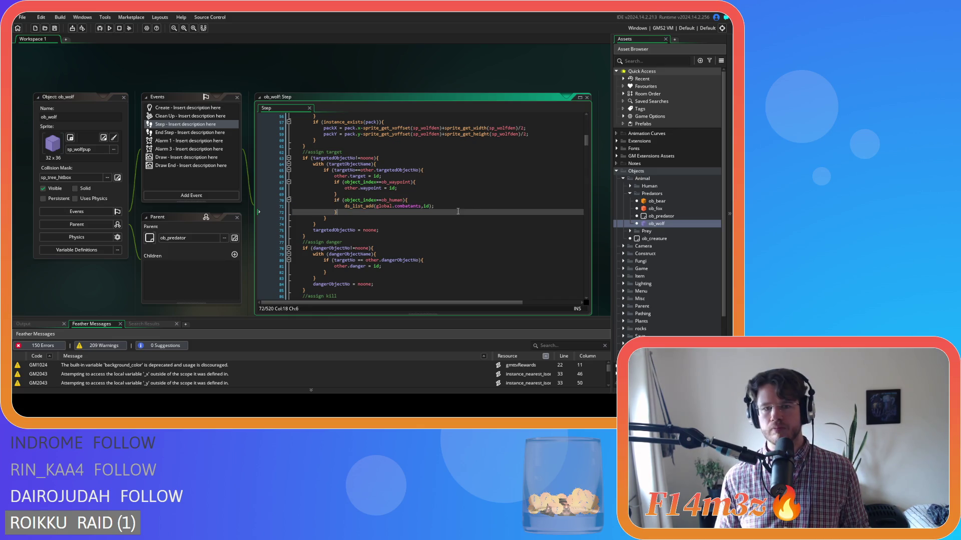
{"action": "double_click", "coordinate": [676, 202]}
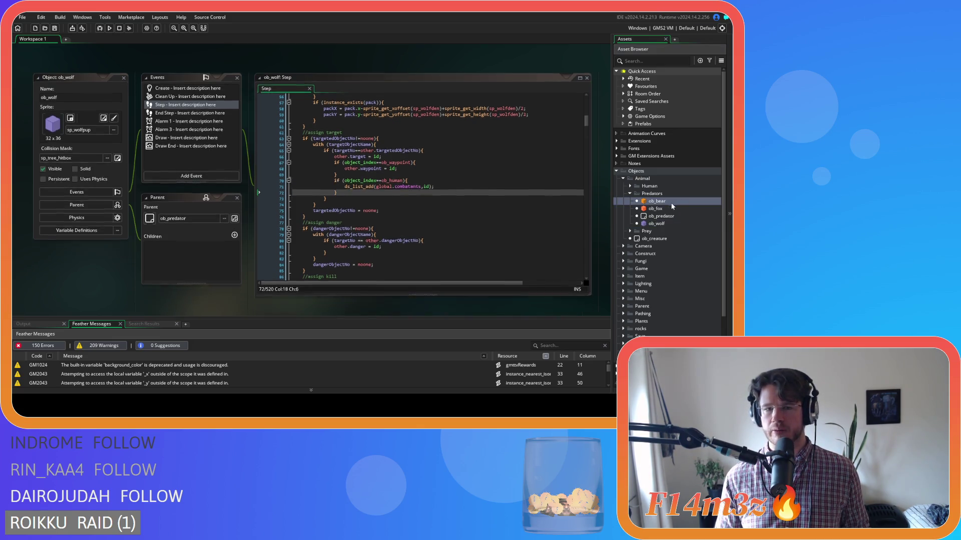
Paste the ob_human check into ob_bear's Step event after its waypoint check
{"action": "left_click", "coordinate": [171, 102]}
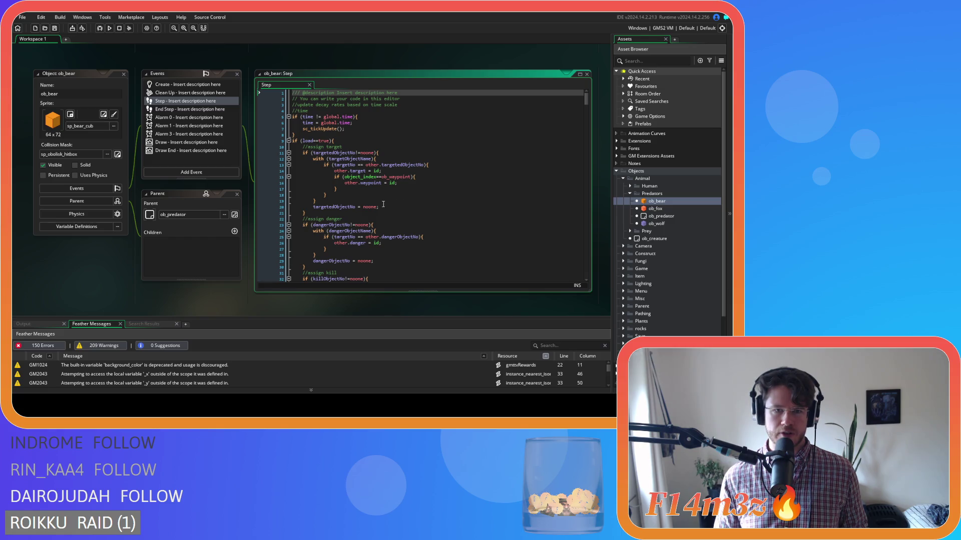
{"action": "left_click", "coordinate": [346, 189]}
{"action": "key", "text": "ctrl+v"}
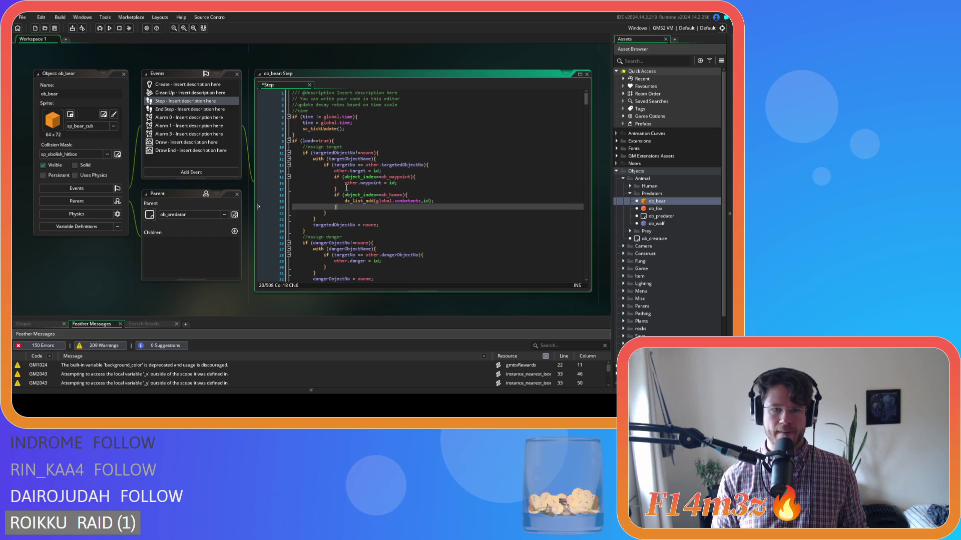
Paste the same ob_human check at the end of line 16 in ob_moose's Step event
{"action": "left_click", "coordinate": [630, 231]}
{"action": "double_click", "coordinate": [659, 246]}
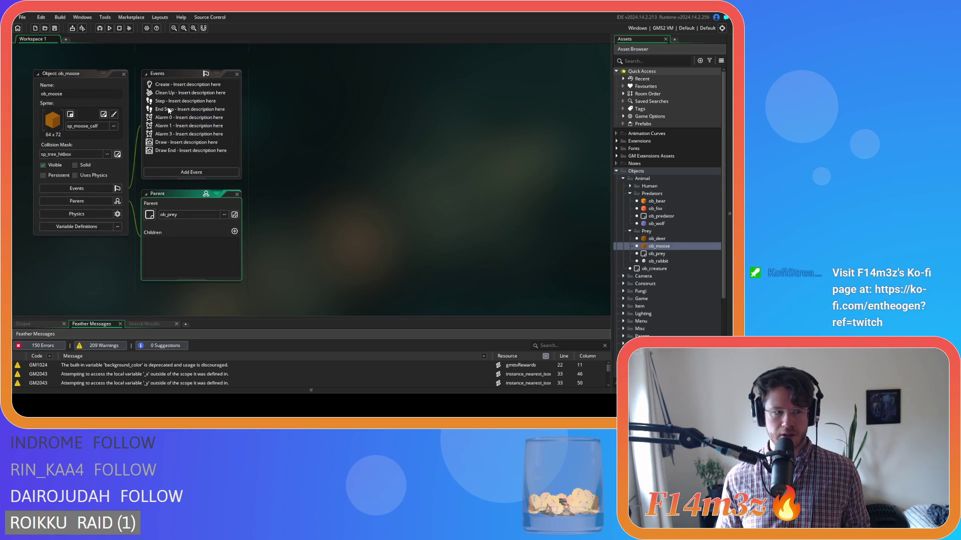
{"action": "double_click", "coordinate": [189, 99]}
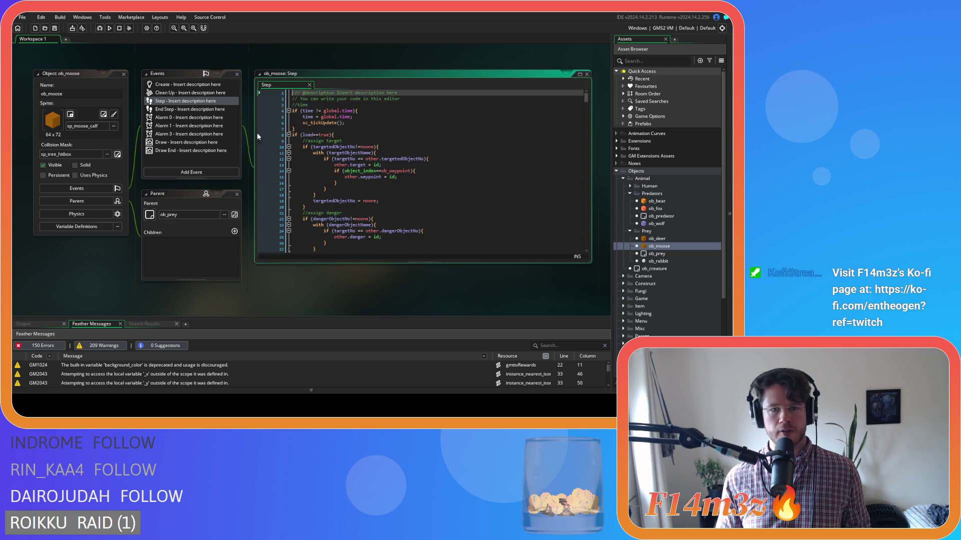
{"action": "left_click", "coordinate": [345, 182]}
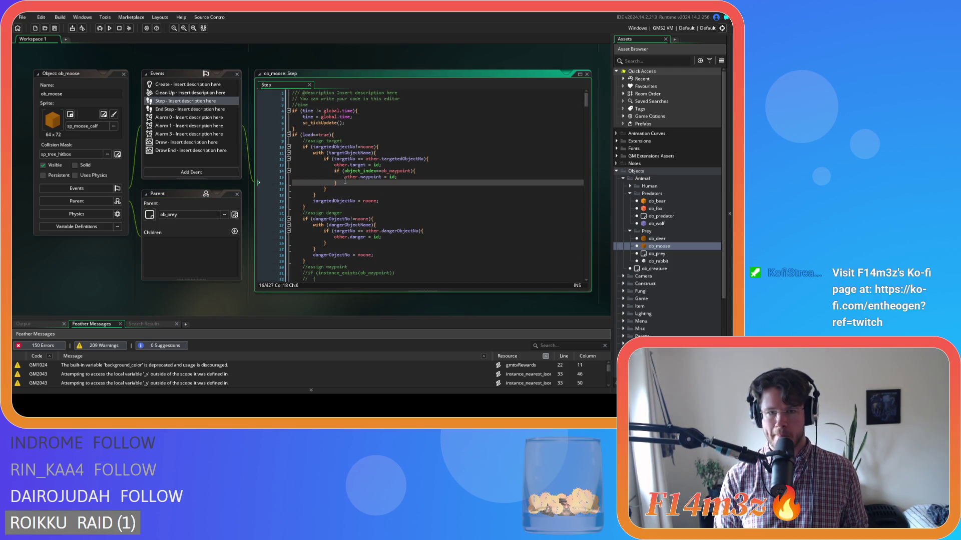
{"action": "key", "text": "ctrl+v"}
{"action": "left_click", "coordinate": [452, 187]}
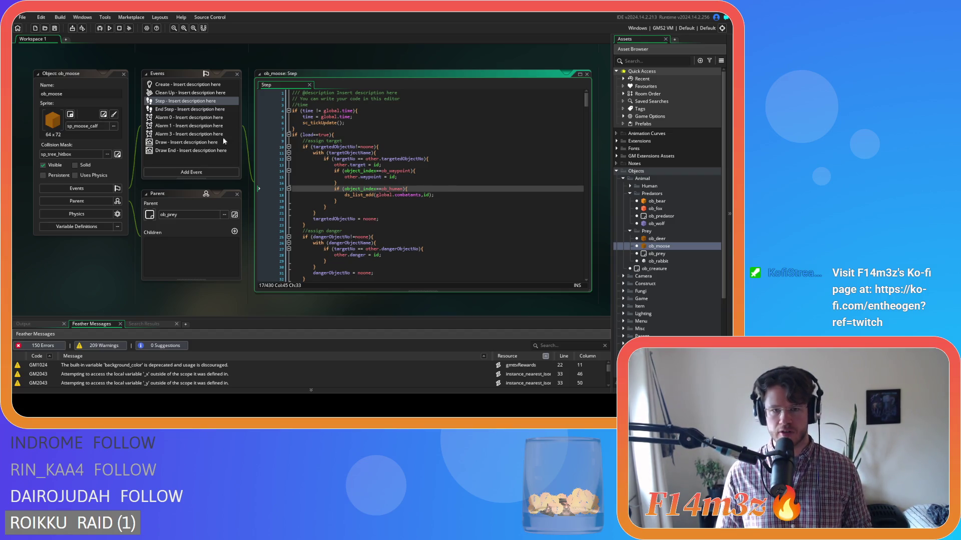
{"action": "right_click", "coordinate": [151, 269]}
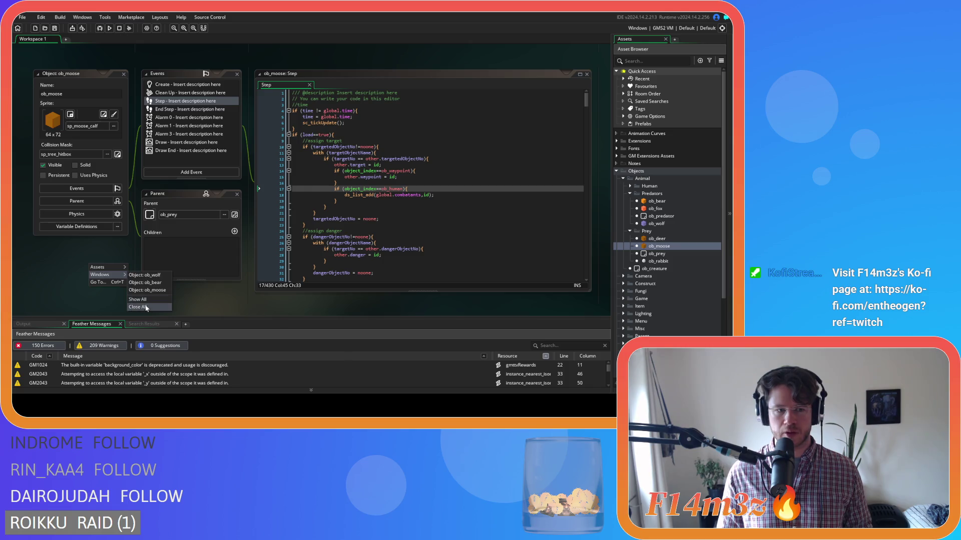
Close all open editors and collapse the Prey, Predators, Animal and Objects folders
{"action": "left_click", "coordinate": [150, 309]}
{"action": "left_click", "coordinate": [629, 231]}
{"action": "left_click", "coordinate": [629, 193]}
{"action": "left_click", "coordinate": [623, 178]}
{"action": "left_click", "coordinate": [616, 171]}
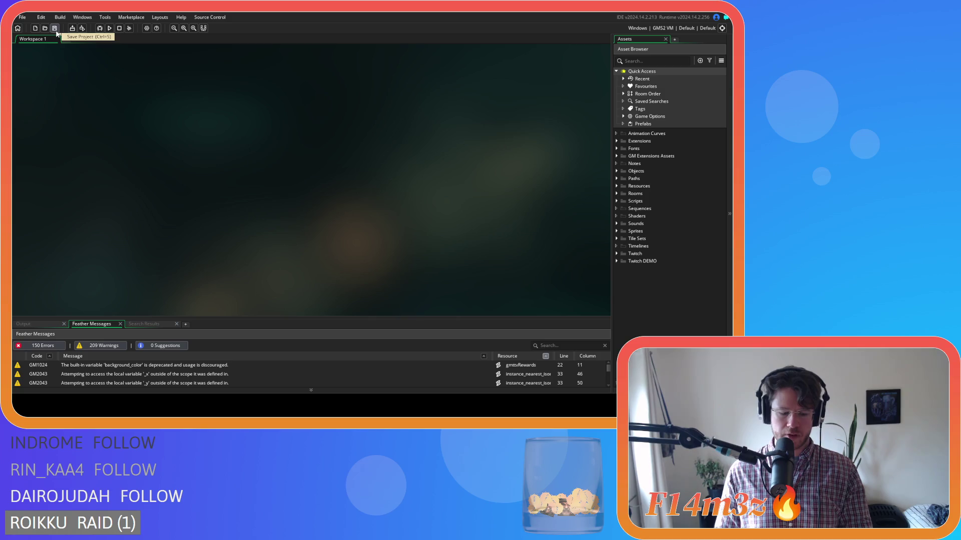
Run the game with F5, then quit it back to the IDE
{"action": "key", "text": "F5"}
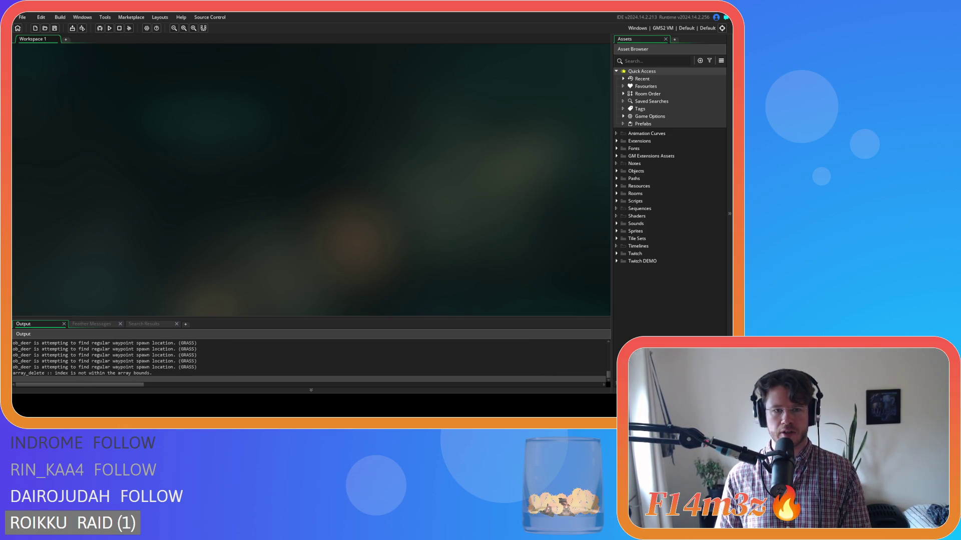
{"action": "key", "text": "alt+Tab"}
{"action": "key", "text": "Escape"}
{"action": "key", "text": "y"}
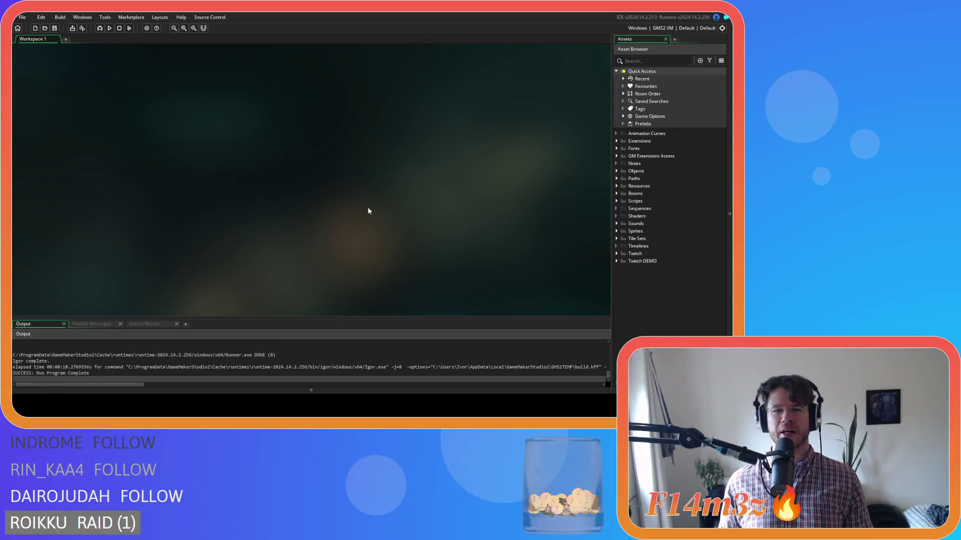
{"action": "double_click", "coordinate": [631, 171]}
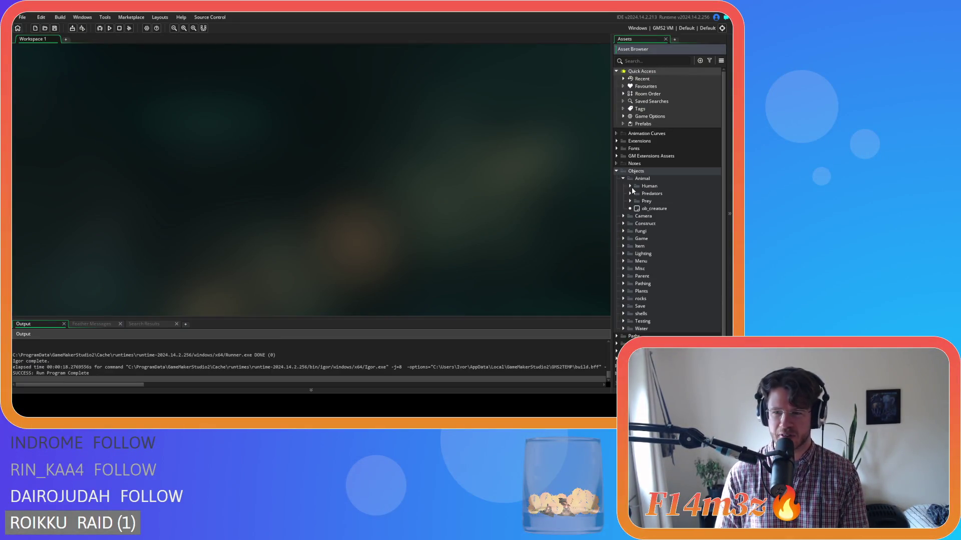
Open ob_wolf from the Predators folder and scroll through its Step code
{"action": "left_click", "coordinate": [631, 193]}
{"action": "double_click", "coordinate": [656, 223]}
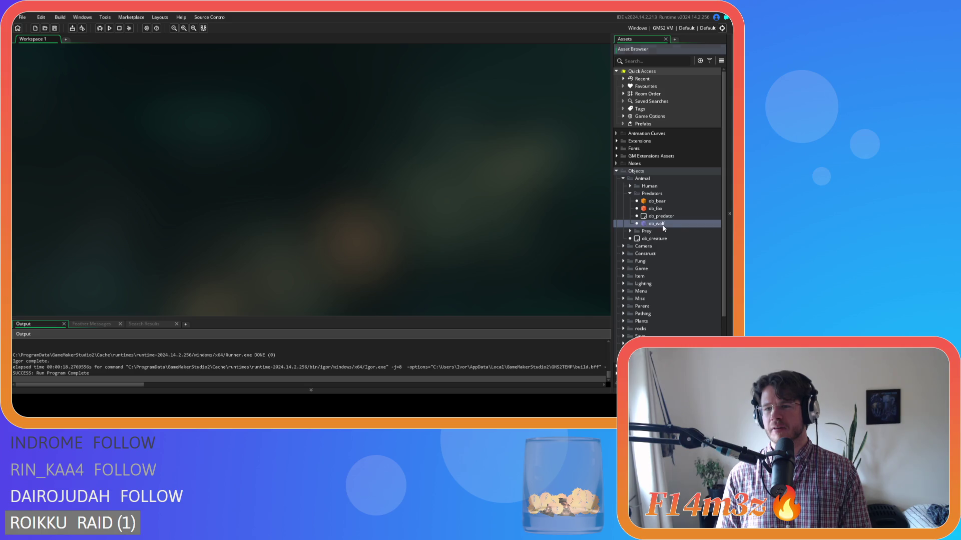
{"action": "scroll", "coordinate": [367, 167], "scroll_direction": "down", "scroll_amount": 5}
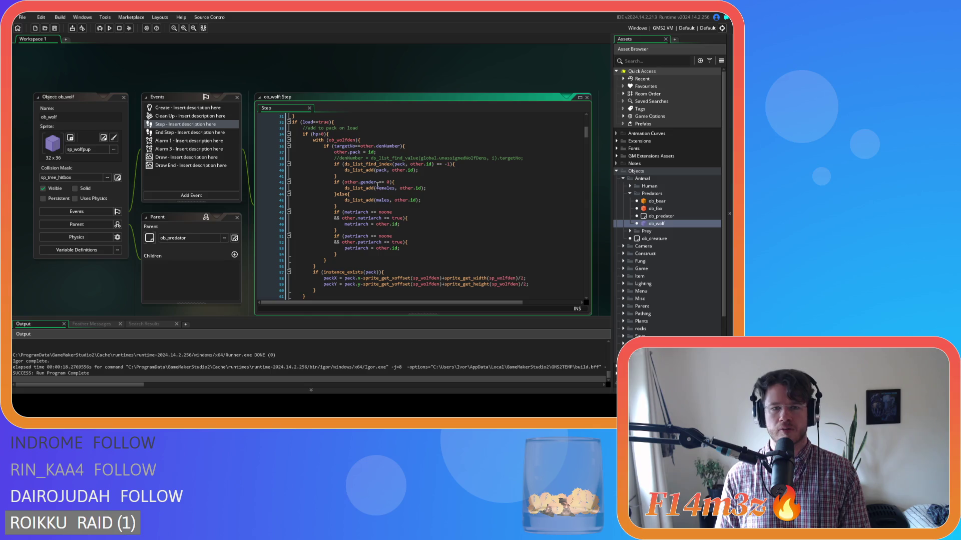
{"action": "scroll", "coordinate": [377, 185], "scroll_direction": "up", "scroll_amount": 6}
{"action": "scroll", "coordinate": [395, 189], "scroll_direction": "down", "scroll_amount": 6}
{"action": "scroll", "coordinate": [409, 193], "scroll_direction": "up", "scroll_amount": 3}
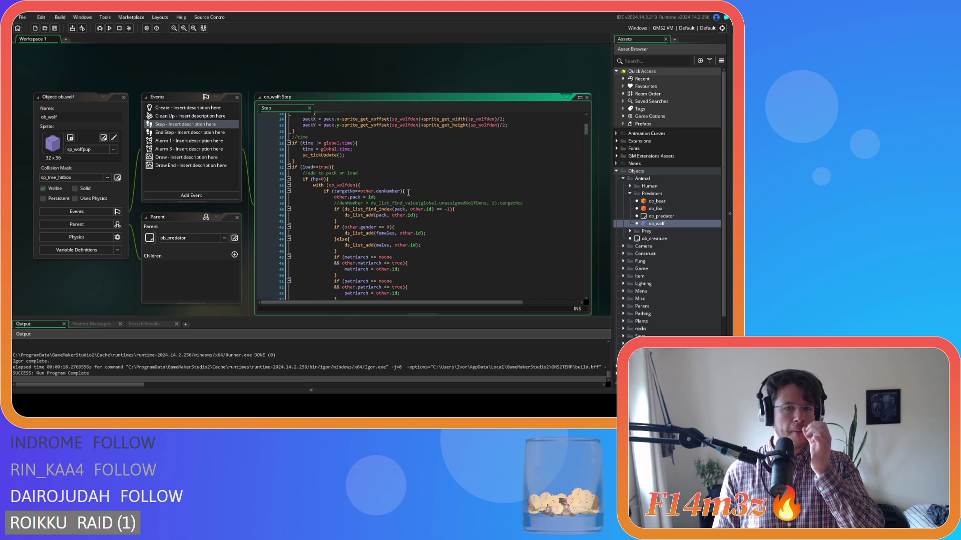
{"action": "scroll", "coordinate": [409, 192], "scroll_direction": "down", "scroll_amount": 8}
Make line 71 add other.id instead of id, then open ob_bear's Step code at line 19
{"action": "left_click", "coordinate": [423, 182]}
{"action": "left_click", "coordinate": [426, 219]}
{"action": "left_click", "coordinate": [345, 201]}
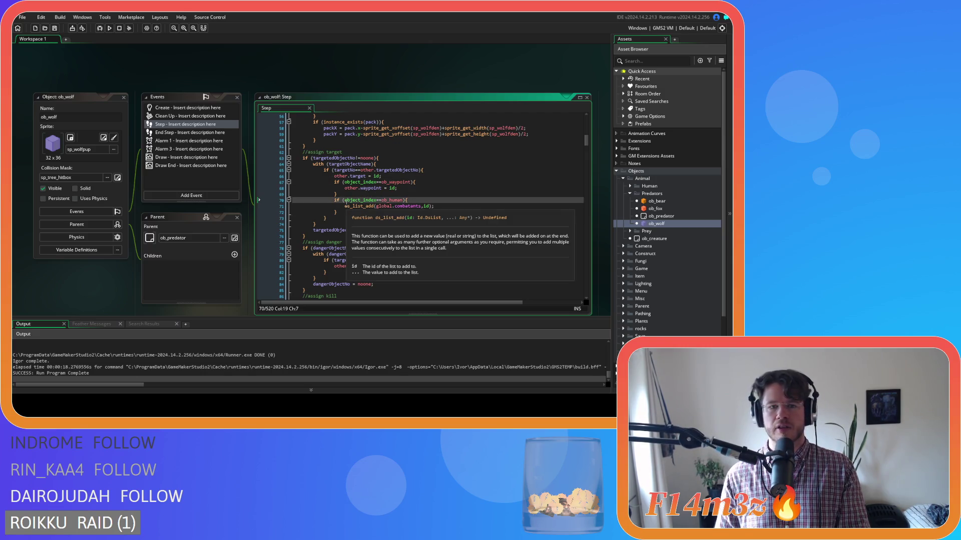
{"action": "left_click", "coordinate": [424, 206]}
{"action": "type", "text": "other."}
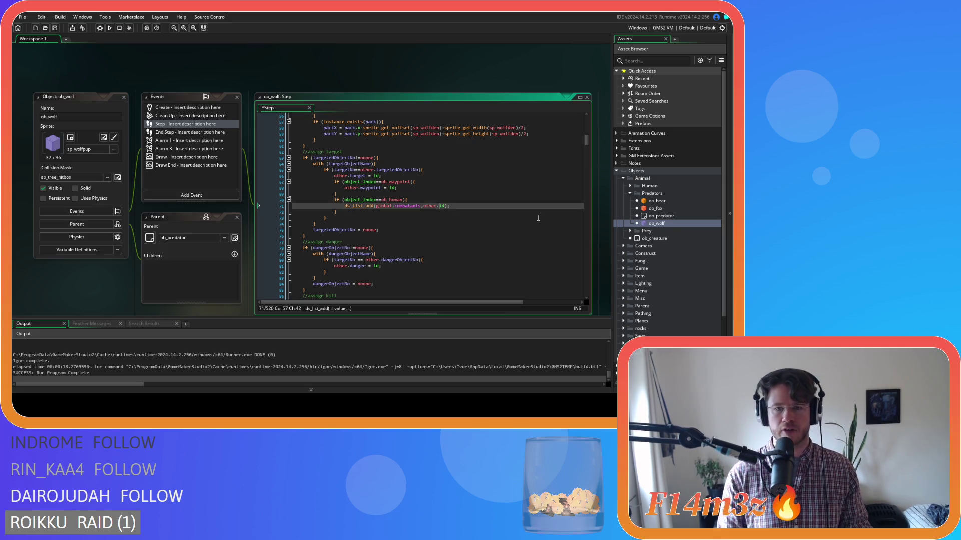
{"action": "left_click", "coordinate": [481, 206]}
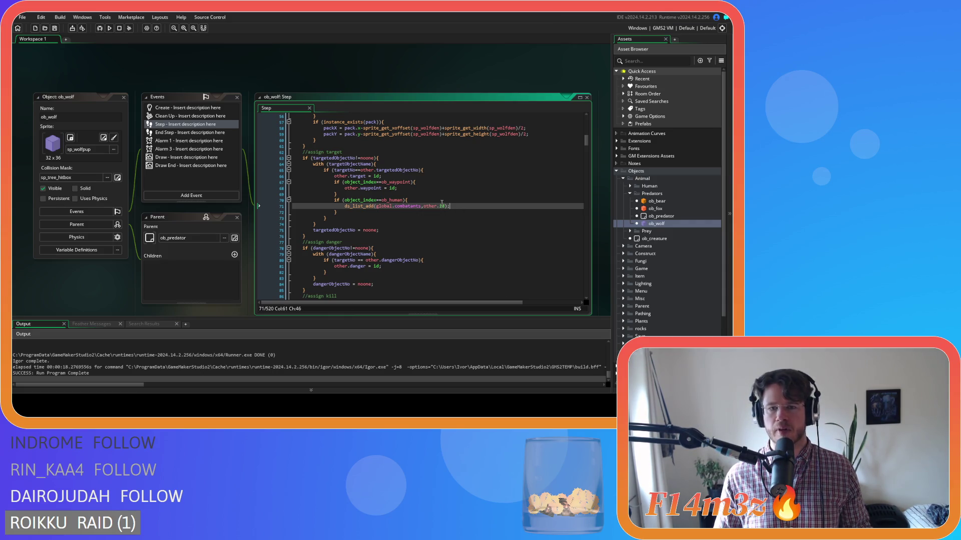
{"action": "double_click", "coordinate": [424, 206]}
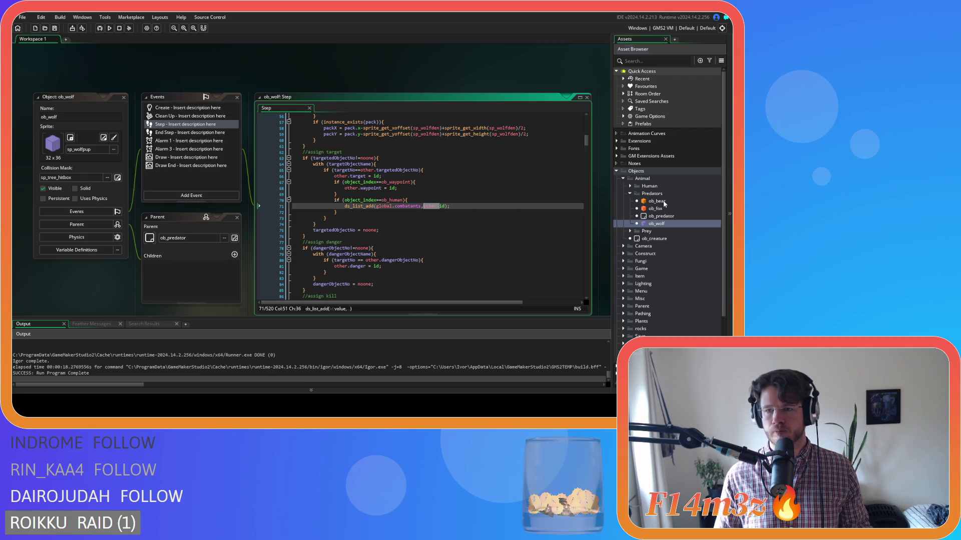
{"action": "double_click", "coordinate": [664, 202]}
{"action": "left_click", "coordinate": [424, 195]}
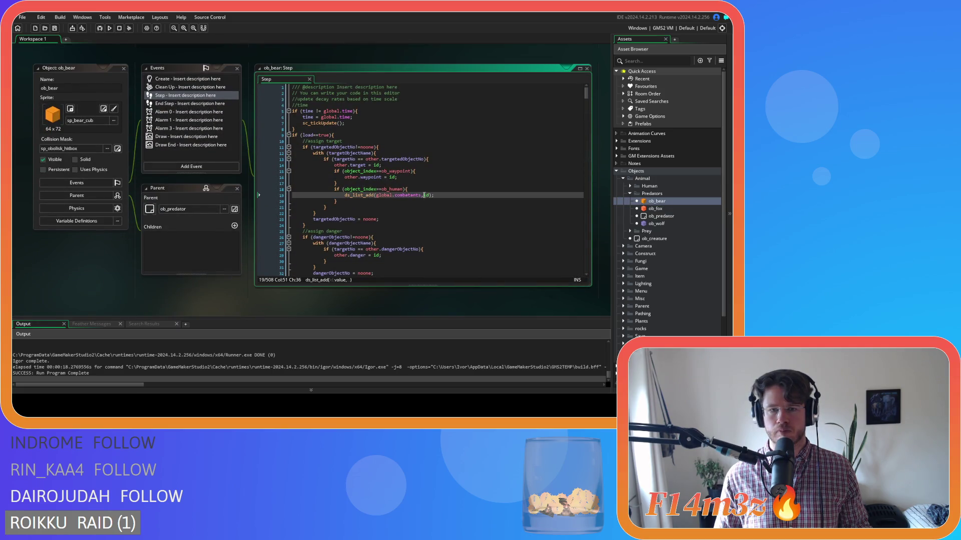
Change id to other.id in ob_moose's ds_list_add call, then run the game and quickload with F9
{"action": "left_click", "coordinate": [630, 231]}
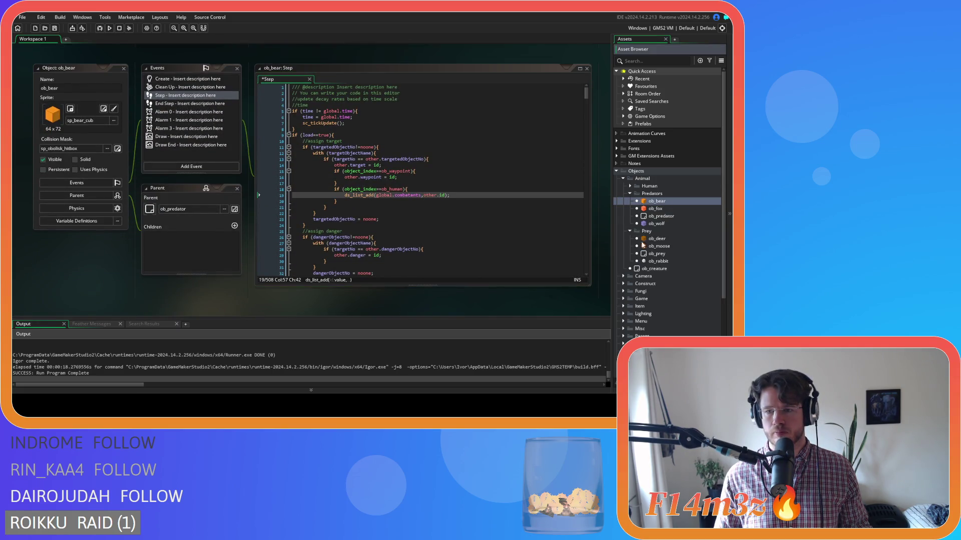
{"action": "double_click", "coordinate": [658, 247]}
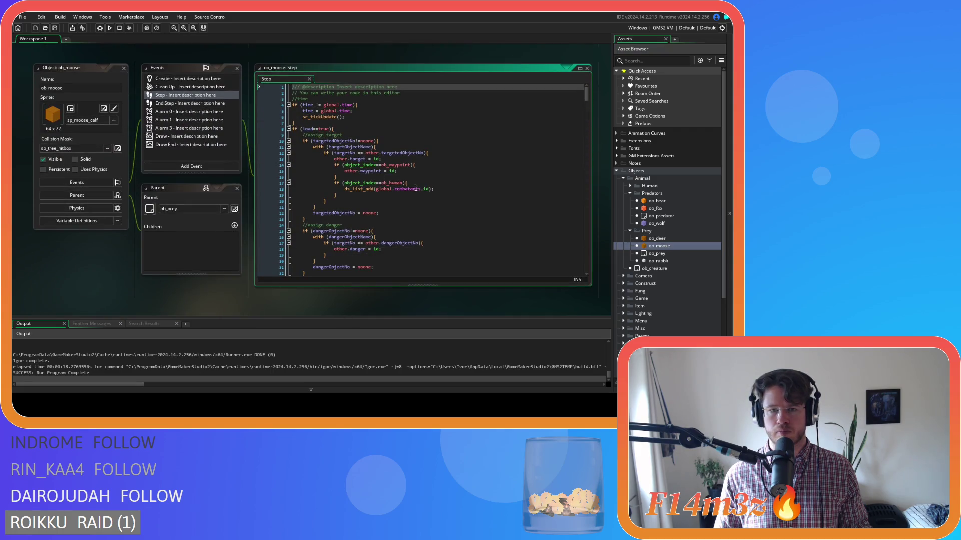
{"action": "left_click", "coordinate": [423, 190]}
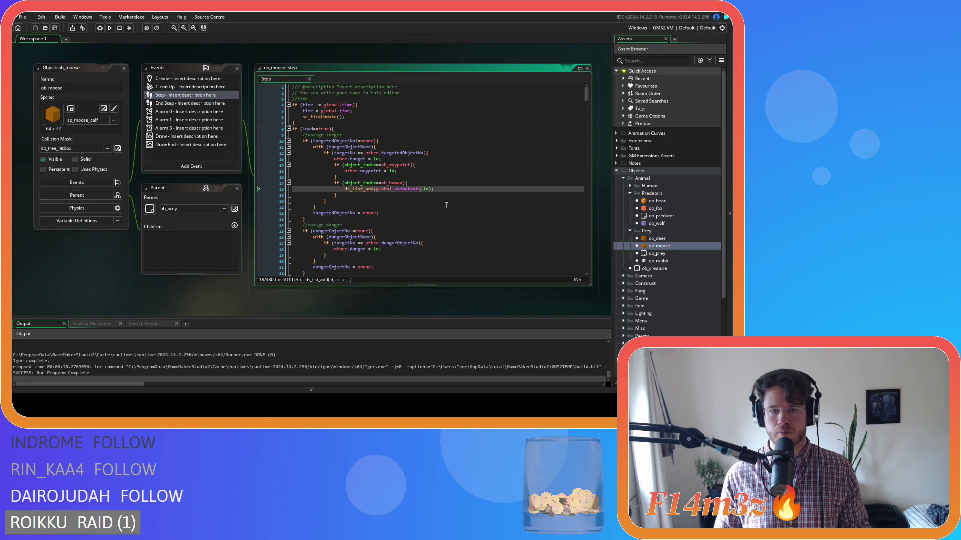
{"action": "type", "text": "other."}
{"action": "key", "text": "F5"}
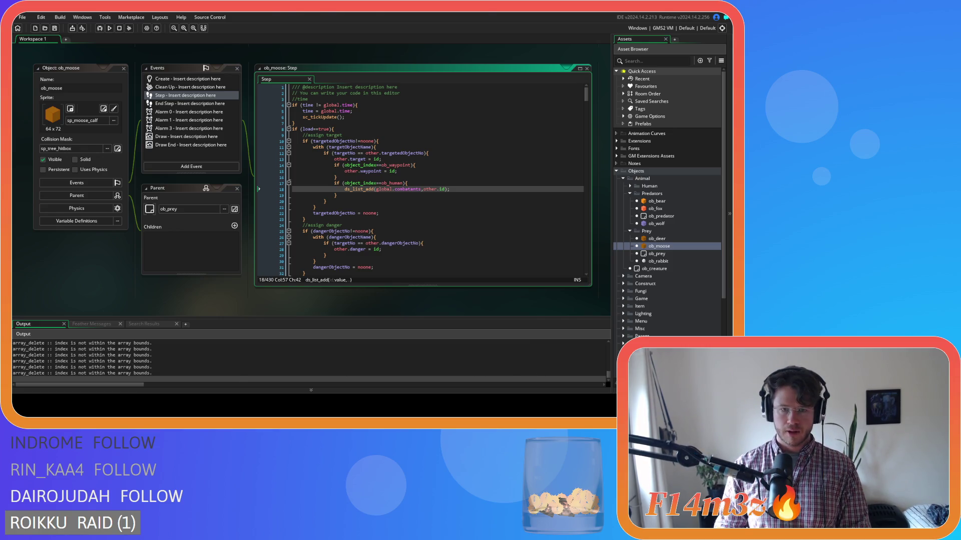
{"action": "key", "text": "F9"}
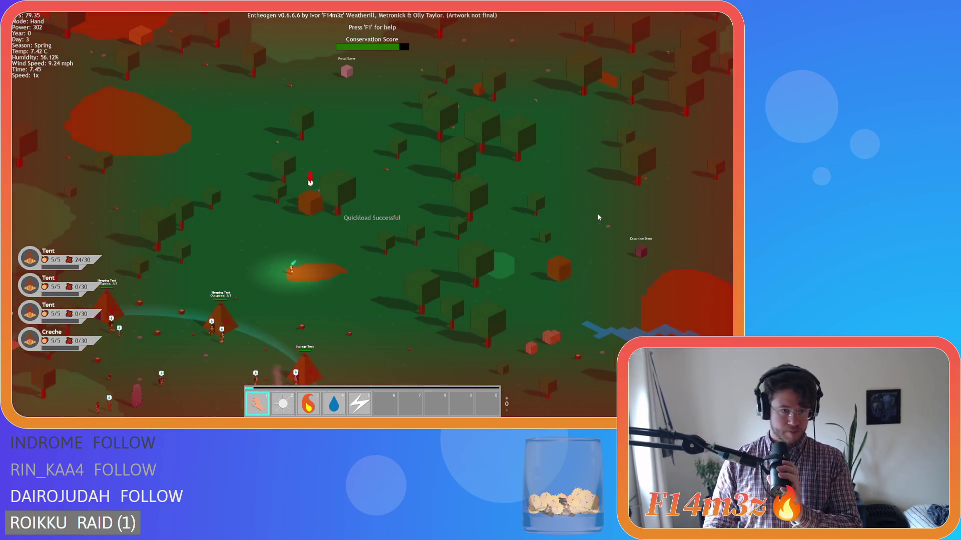
Pan and zoom around the village camp, then unpause the game so it runs at 1x speed
{"action": "key", "text": "s"}
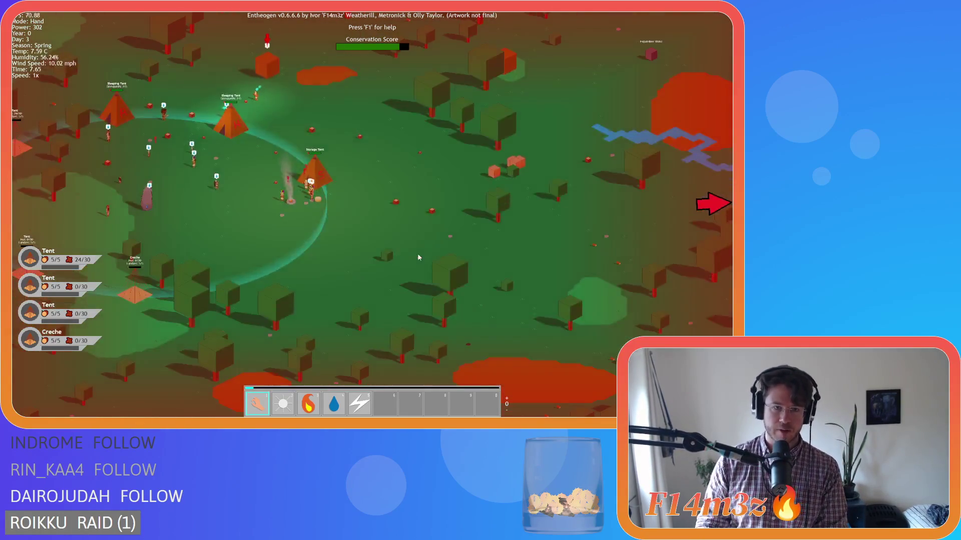
{"action": "key", "text": "d"}
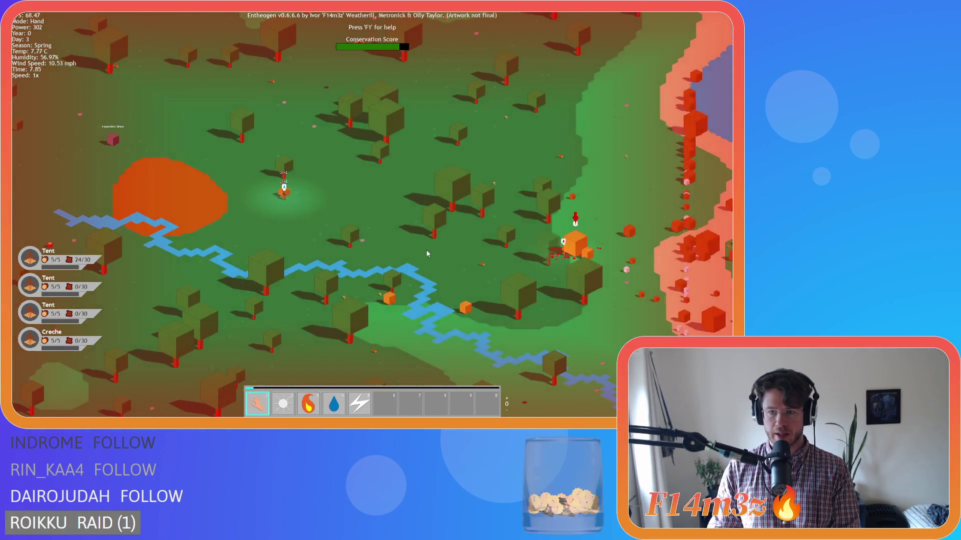
{"action": "key", "text": "a"}
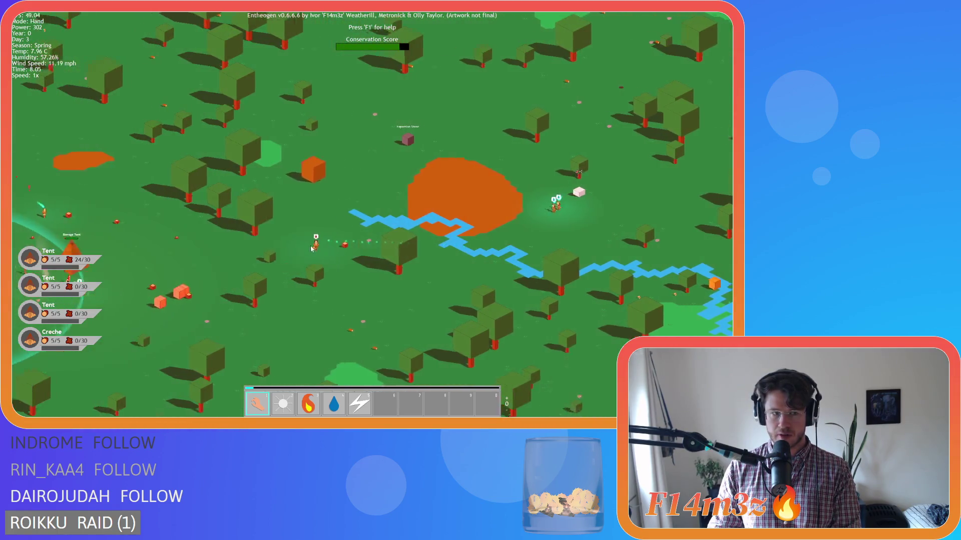
{"action": "key", "text": "a"}
{"action": "key", "text": "w"}
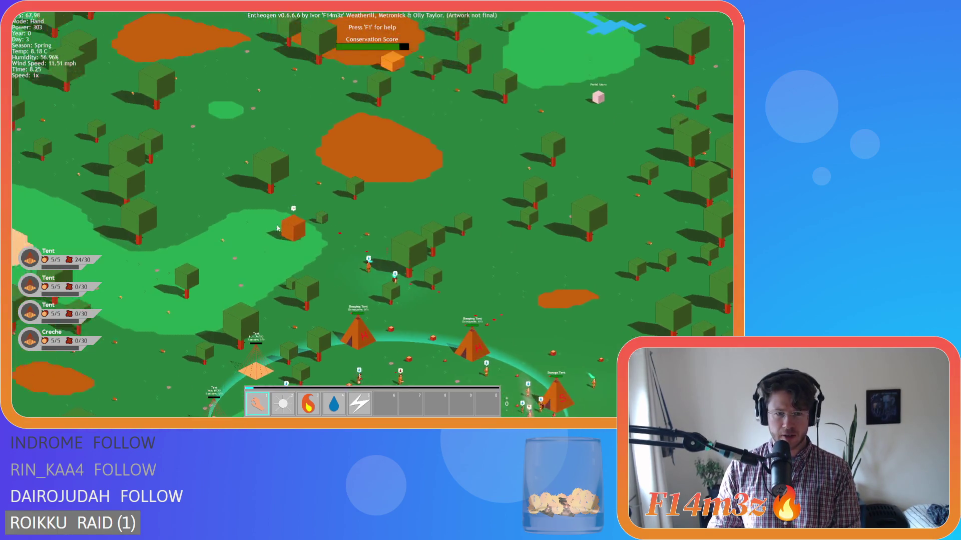
{"action": "key", "text": "s"}
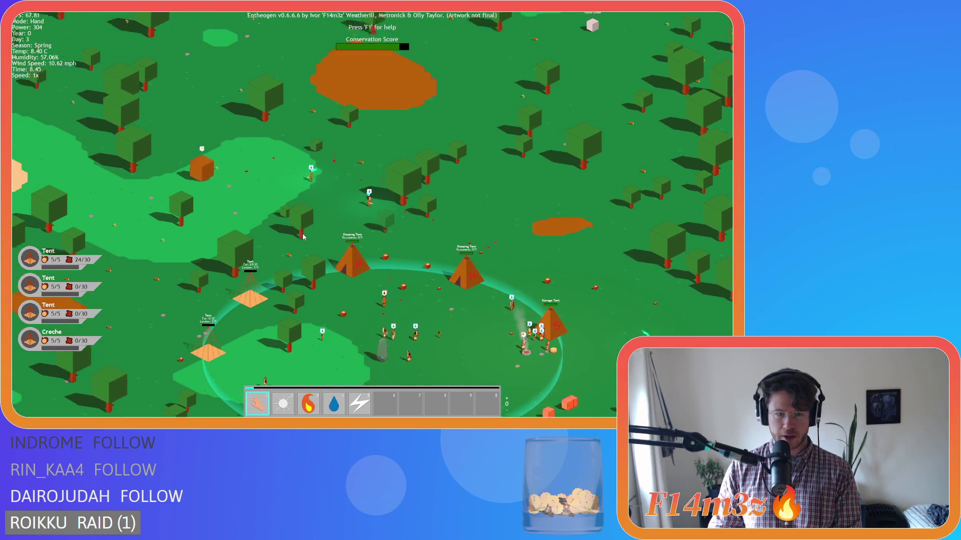
{"action": "key", "text": "w"}
{"action": "key", "text": "a"}
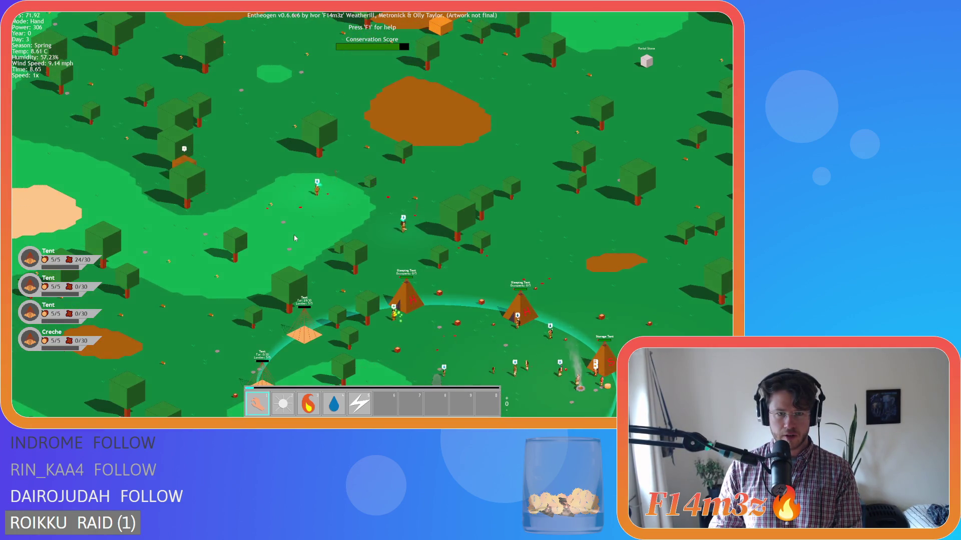
{"action": "scroll", "coordinate": [295, 229], "scroll_direction": "up", "scroll_amount": 3}
{"action": "scroll", "coordinate": [299, 223], "scroll_direction": "up", "scroll_amount": 2}
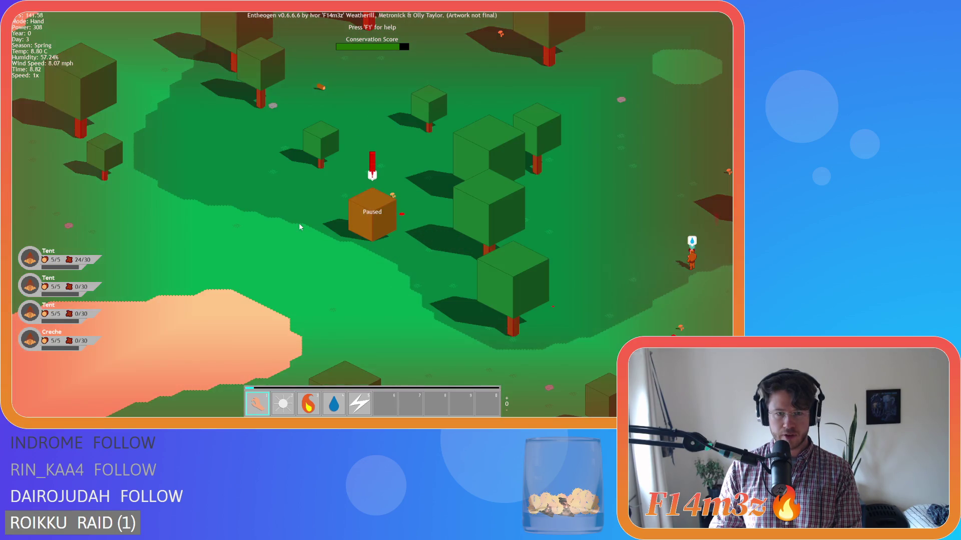
{"action": "scroll", "coordinate": [300, 226], "scroll_direction": "down", "scroll_amount": 5}
{"action": "scroll", "coordinate": [300, 227], "scroll_direction": "up", "scroll_amount": 2}
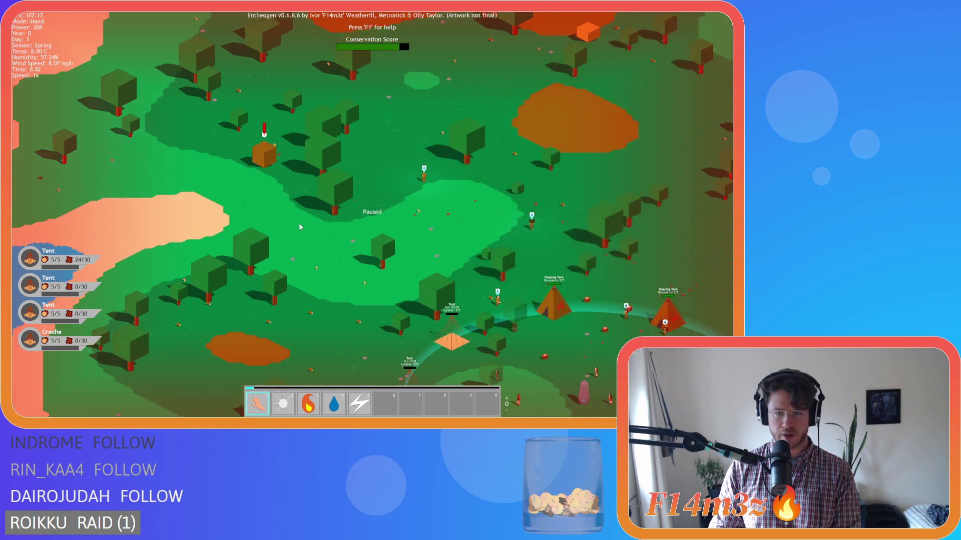
{"action": "scroll", "coordinate": [300, 227], "scroll_direction": "up", "scroll_amount": 3}
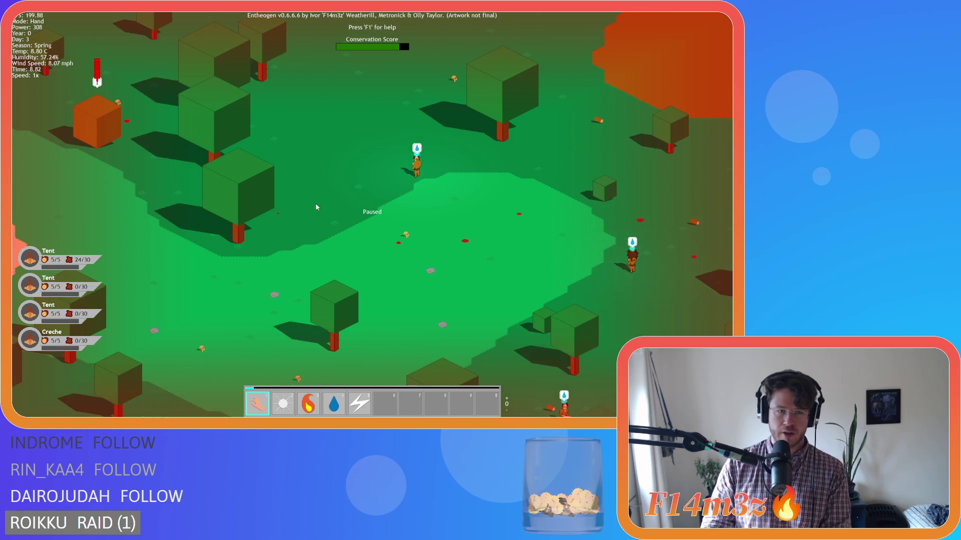
{"action": "key", "text": "d"}
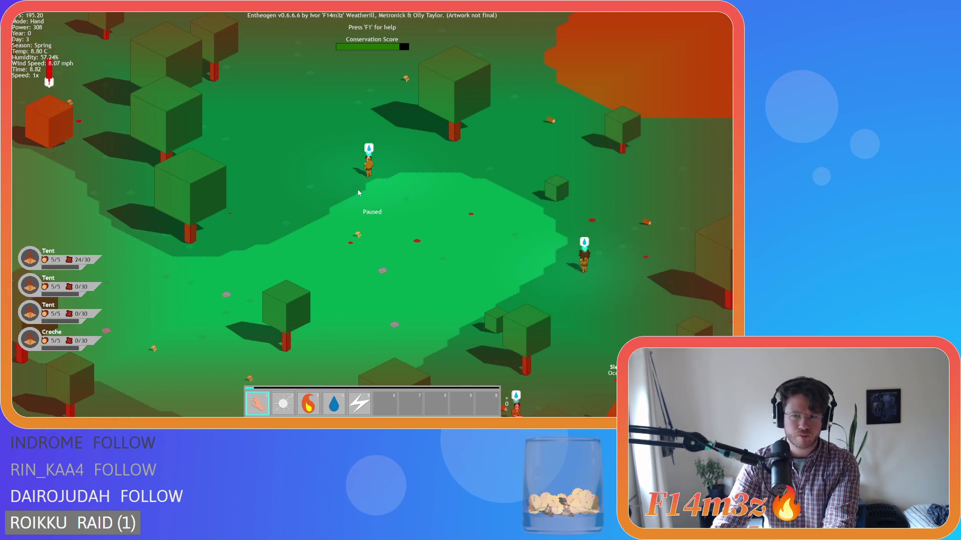
{"action": "key", "text": "a"}
{"action": "key", "text": "space"}
{"action": "scroll", "coordinate": [380, 192], "scroll_direction": "down", "scroll_amount": 5}
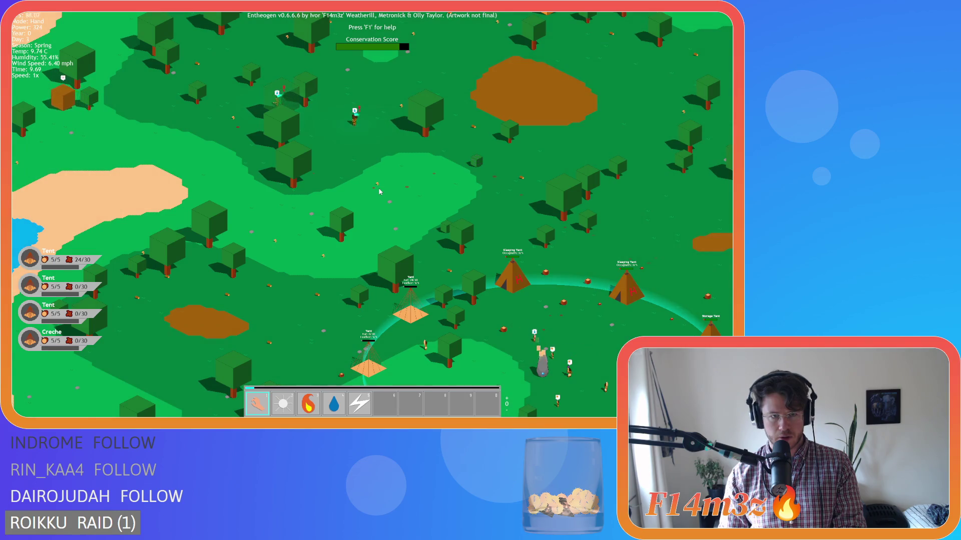
{"action": "scroll", "coordinate": [379, 191], "scroll_direction": "down", "scroll_amount": 5}
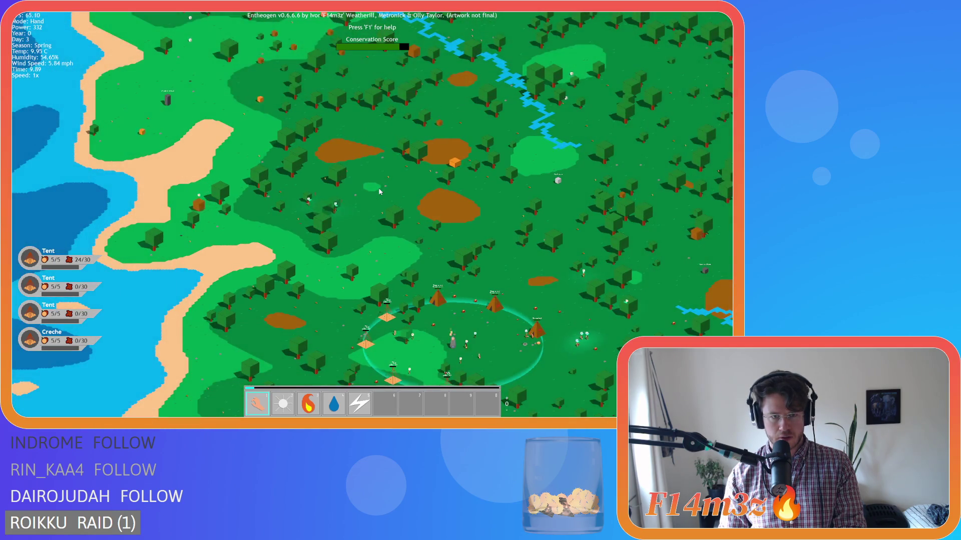
{"action": "scroll", "coordinate": [378, 191], "scroll_direction": "up", "scroll_amount": 3}
{"action": "scroll", "coordinate": [370, 198], "scroll_direction": "down", "scroll_amount": 5}
{"action": "scroll", "coordinate": [349, 210], "scroll_direction": "up", "scroll_amount": 3}
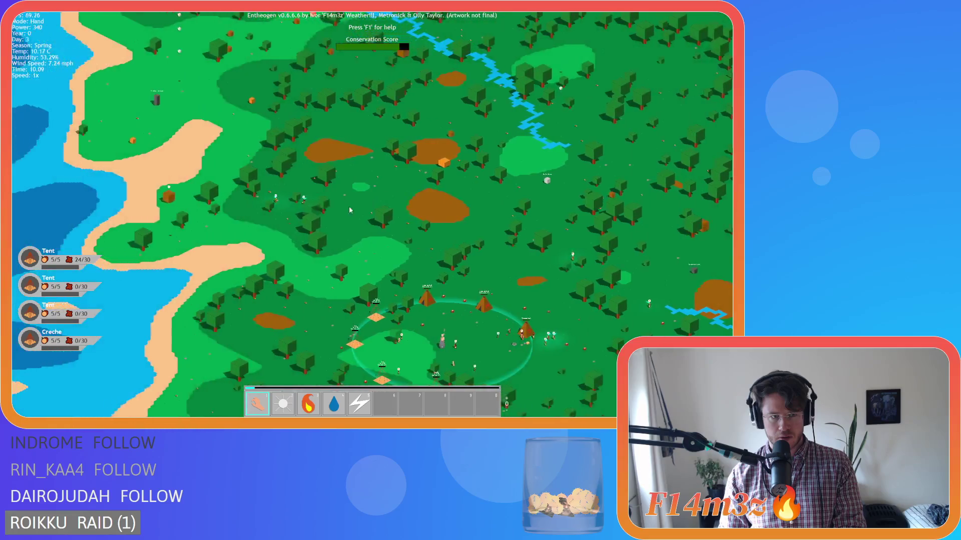
{"action": "scroll", "coordinate": [301, 225], "scroll_direction": "up", "scroll_amount": 5}
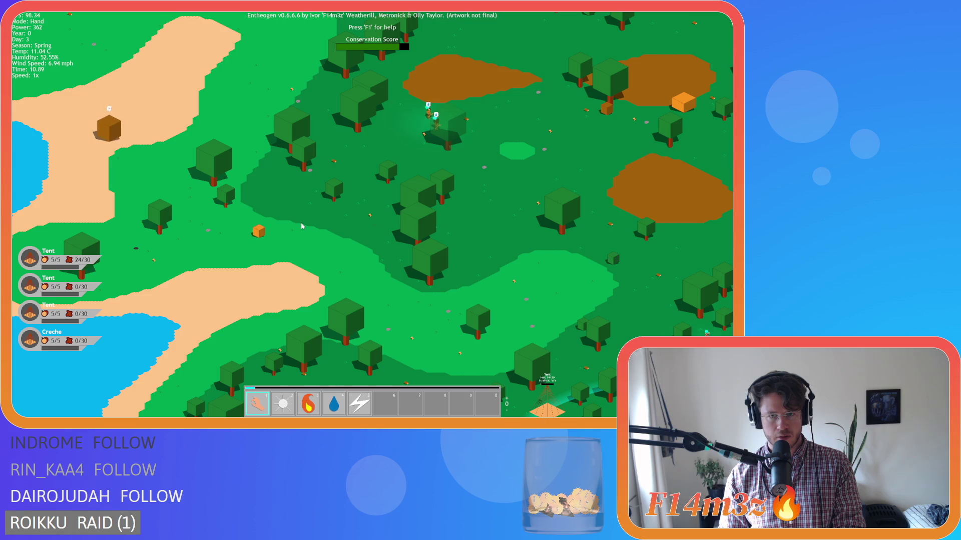
{"action": "key", "text": "w"}
{"action": "key", "text": "d"}
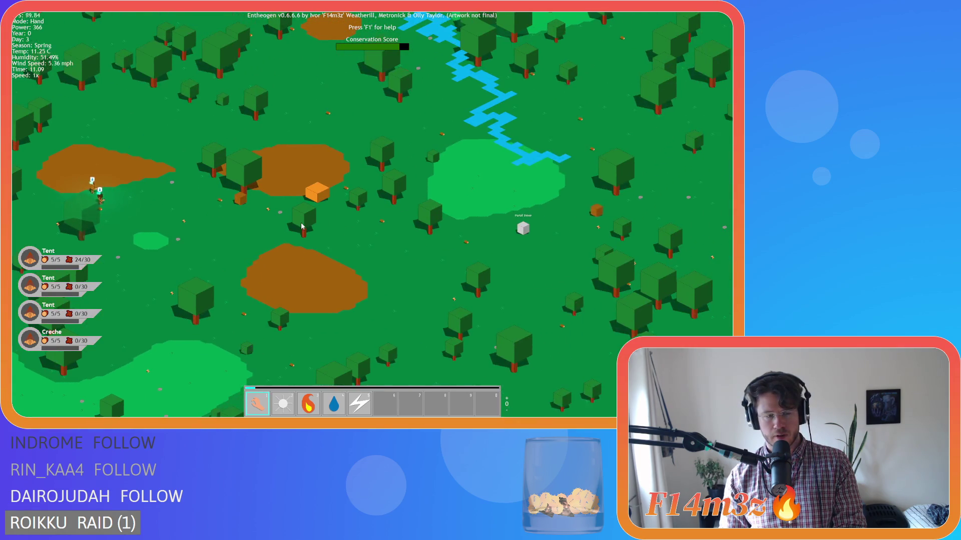
{"action": "key", "text": "a"}
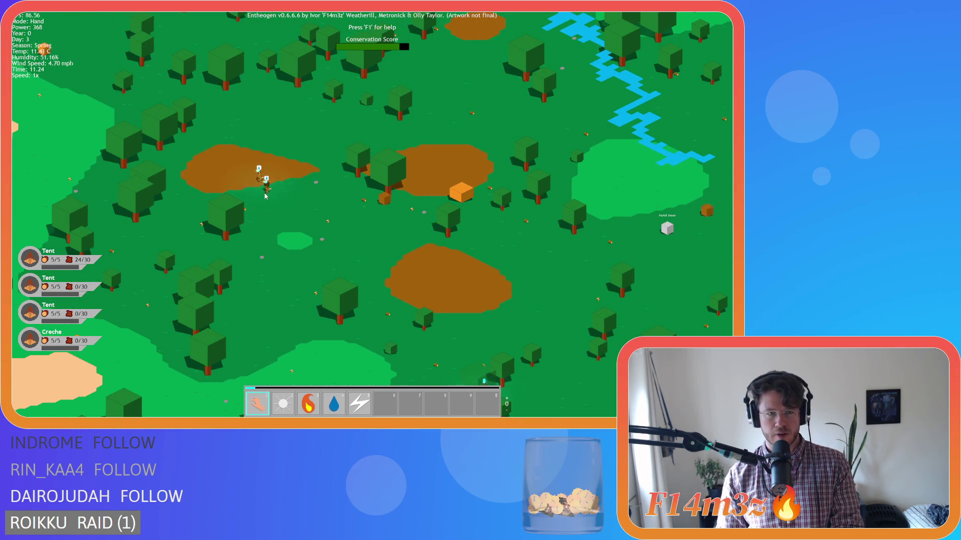
{"action": "key", "text": "s"}
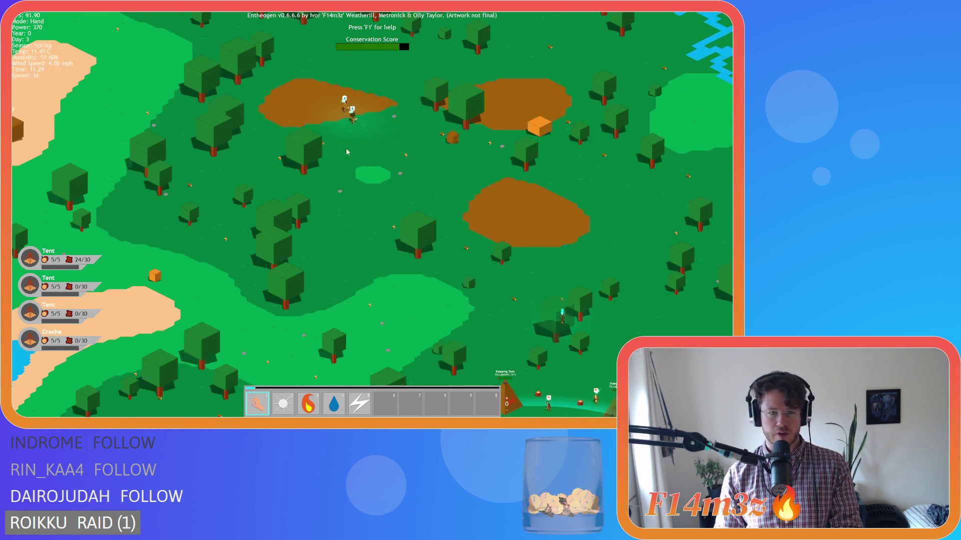
{"action": "key", "text": "d"}
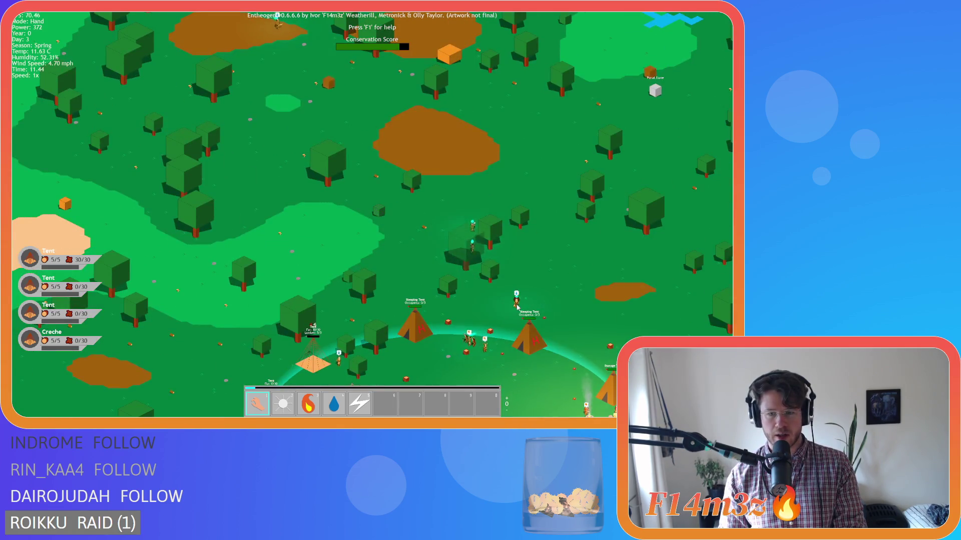
{"action": "key", "text": "w"}
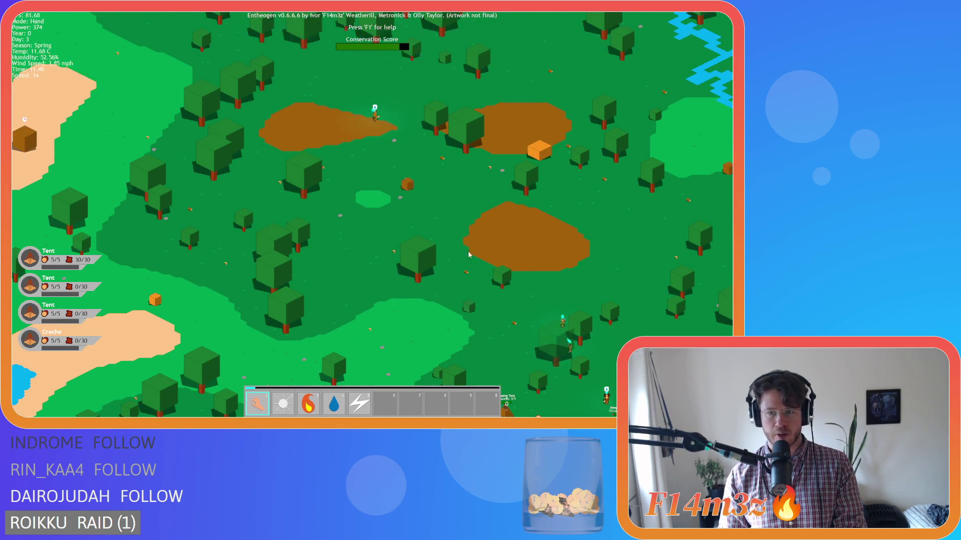
{"action": "key", "text": "s"}
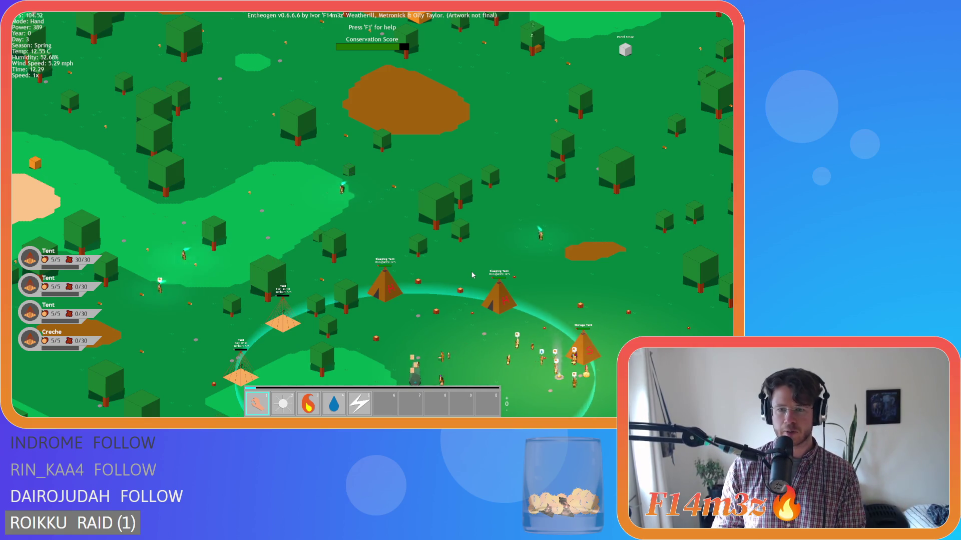
Pan and zoom around the camp, then quit the test game with Escape and Y
{"action": "key", "text": "w"}
{"action": "key", "text": "s"}
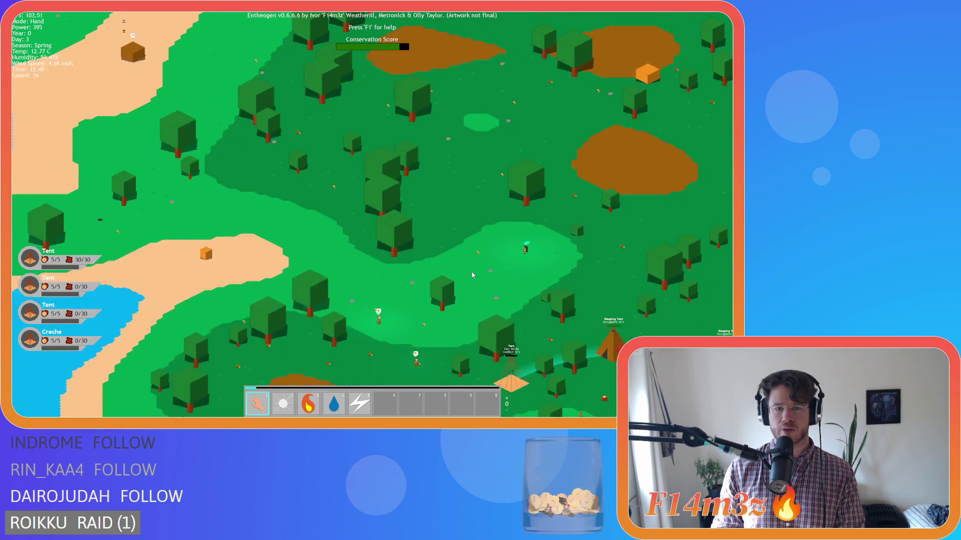
{"action": "key", "text": "s"}
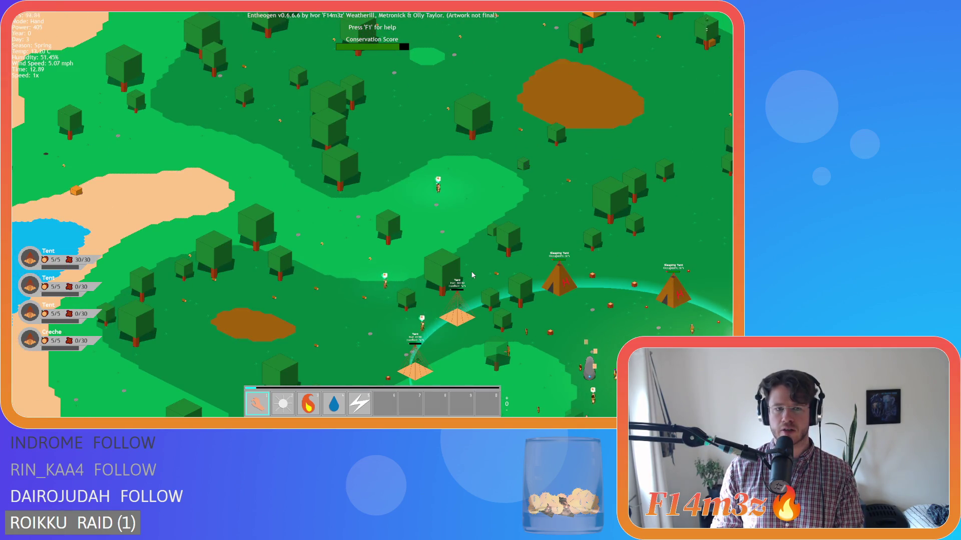
{"action": "key", "text": "d"}
{"action": "scroll", "coordinate": [472, 274], "scroll_direction": "down", "scroll_amount": 5}
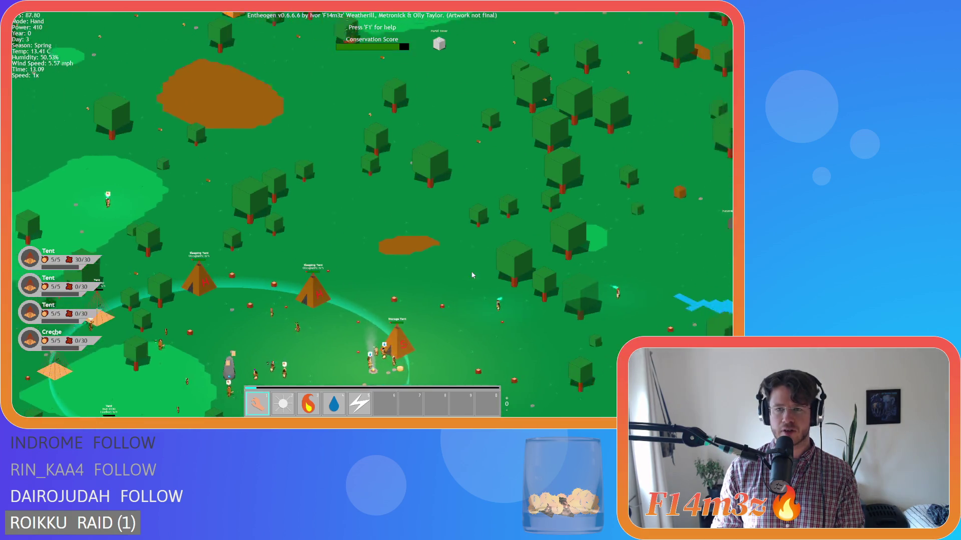
{"action": "key", "text": "s"}
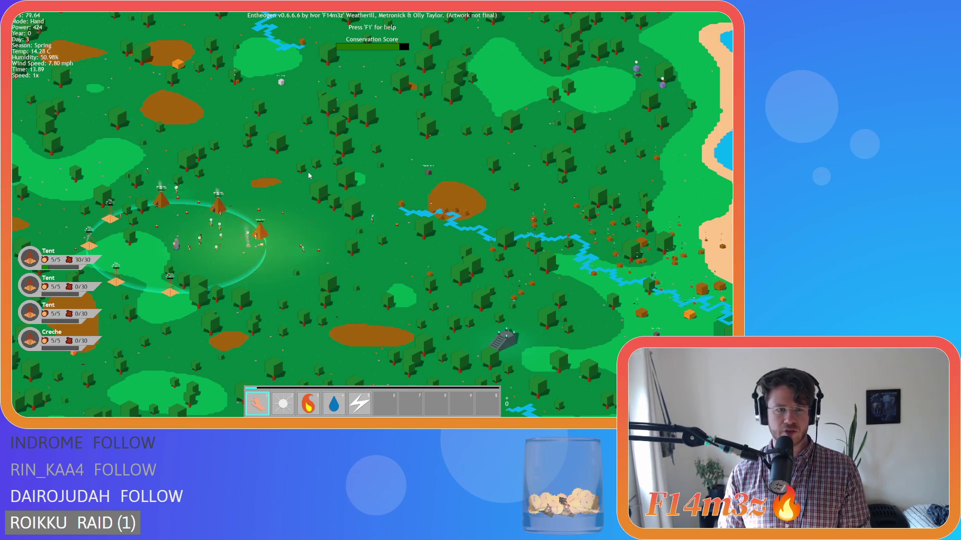
{"action": "scroll", "coordinate": [283, 189], "scroll_direction": "up", "scroll_amount": 5}
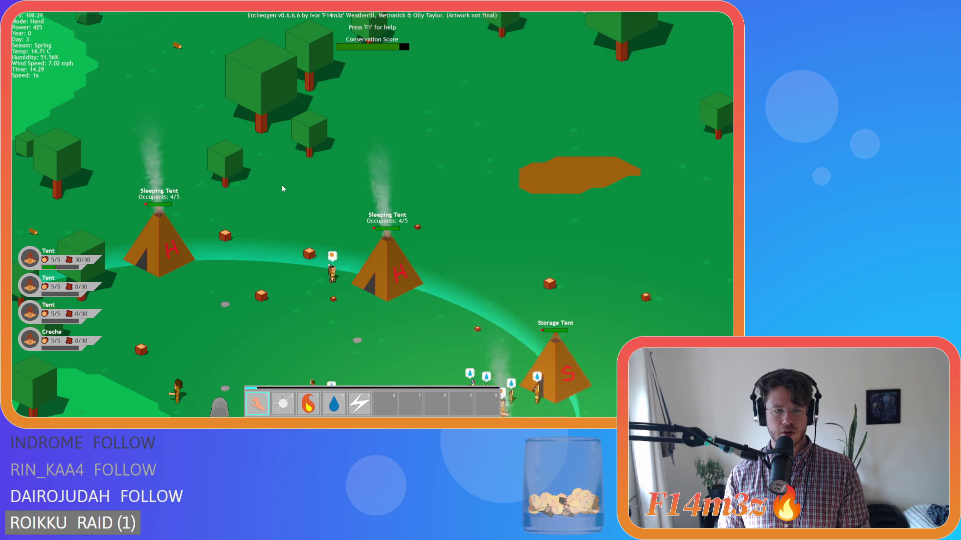
{"action": "scroll", "coordinate": [283, 189], "scroll_direction": "up", "scroll_amount": 3}
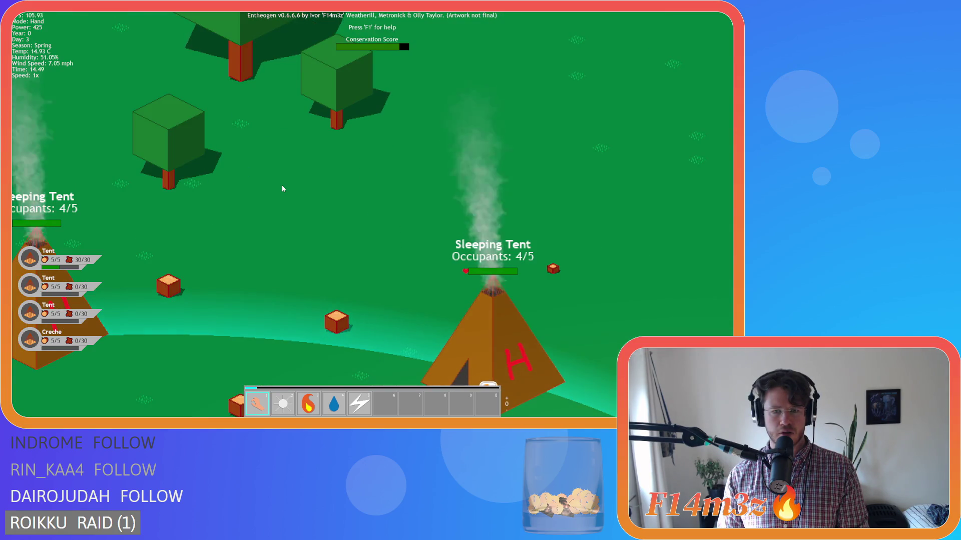
{"action": "scroll", "coordinate": [283, 189], "scroll_direction": "down", "scroll_amount": 8}
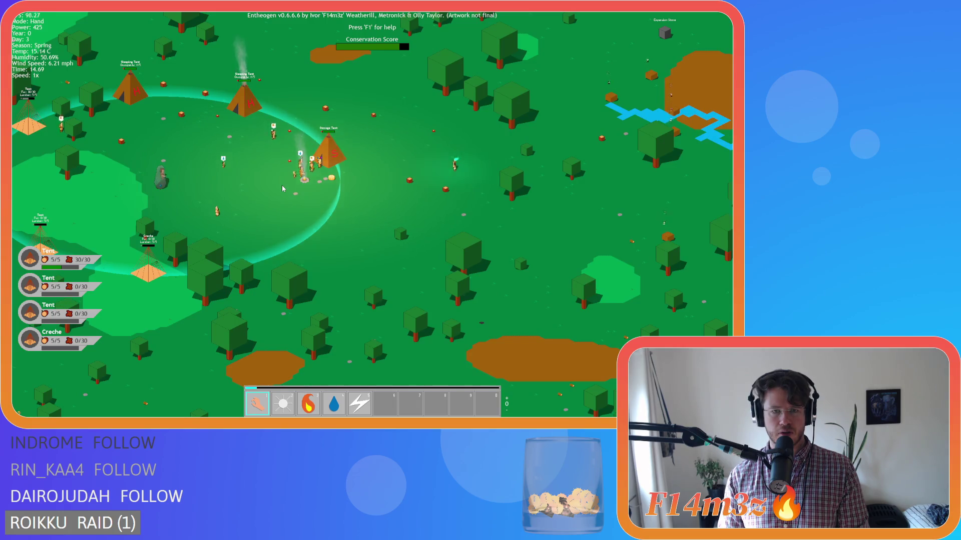
{"action": "scroll", "coordinate": [282, 189], "scroll_direction": "down", "scroll_amount": 5}
{"action": "scroll", "coordinate": [283, 189], "scroll_direction": "up", "scroll_amount": 3}
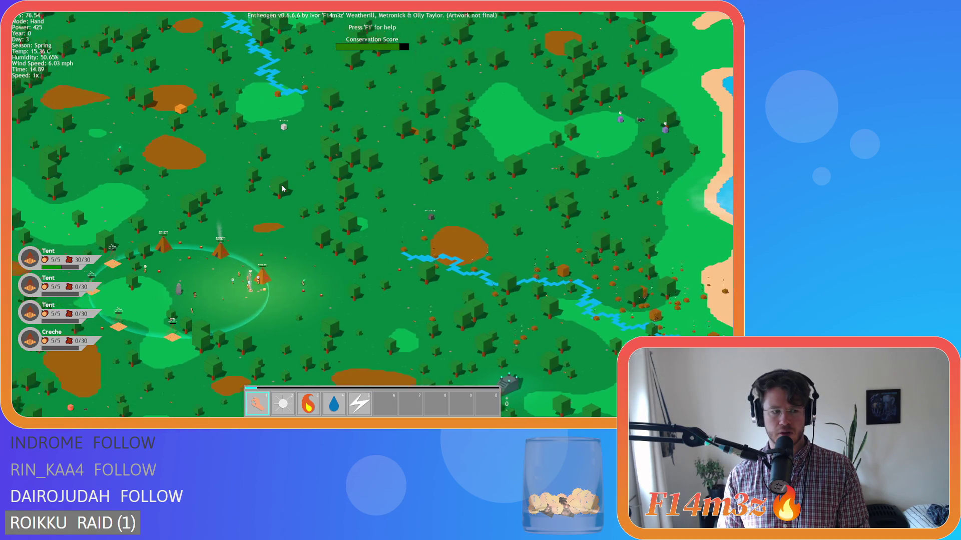
{"action": "key", "text": "Escape"}
{"action": "key", "text": "y"}
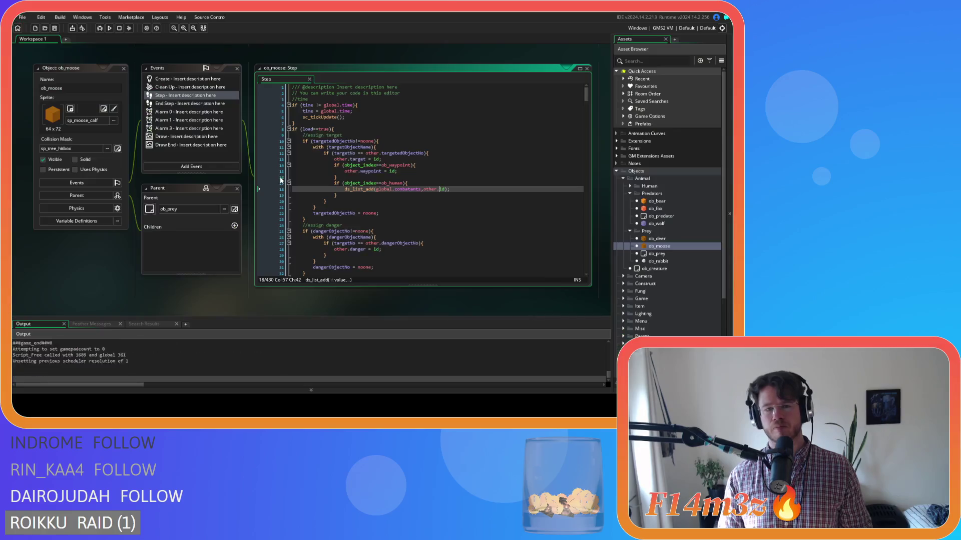